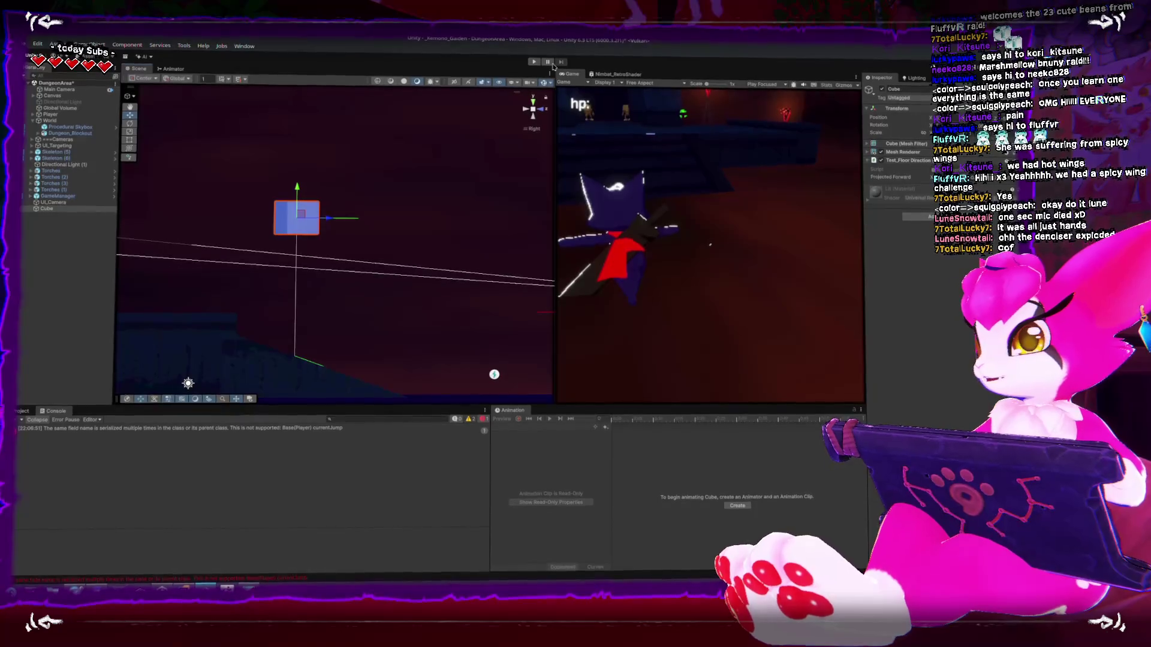
# - Orbit the Scene view from the orthographic Right view into a perspective view over the dungeon and cube
pyautogui.moveTo(531, 108); pyautogui.dragTo(338, 231)
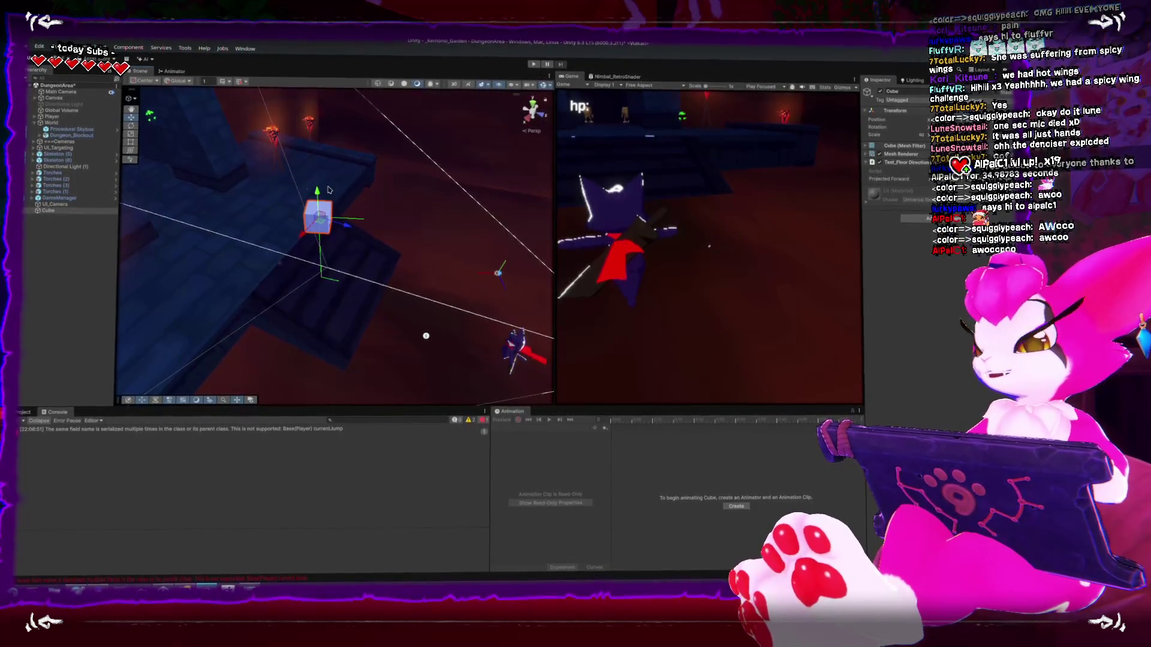
# - Frame and zoom in on the cube, orbit to show the torches and back wall, then go to Rider
pyautogui.moveTo(336, 168); pyautogui.dragTo(327, 181)
pyautogui.press('f')
pyautogui.scroll(-3, 354, 208)
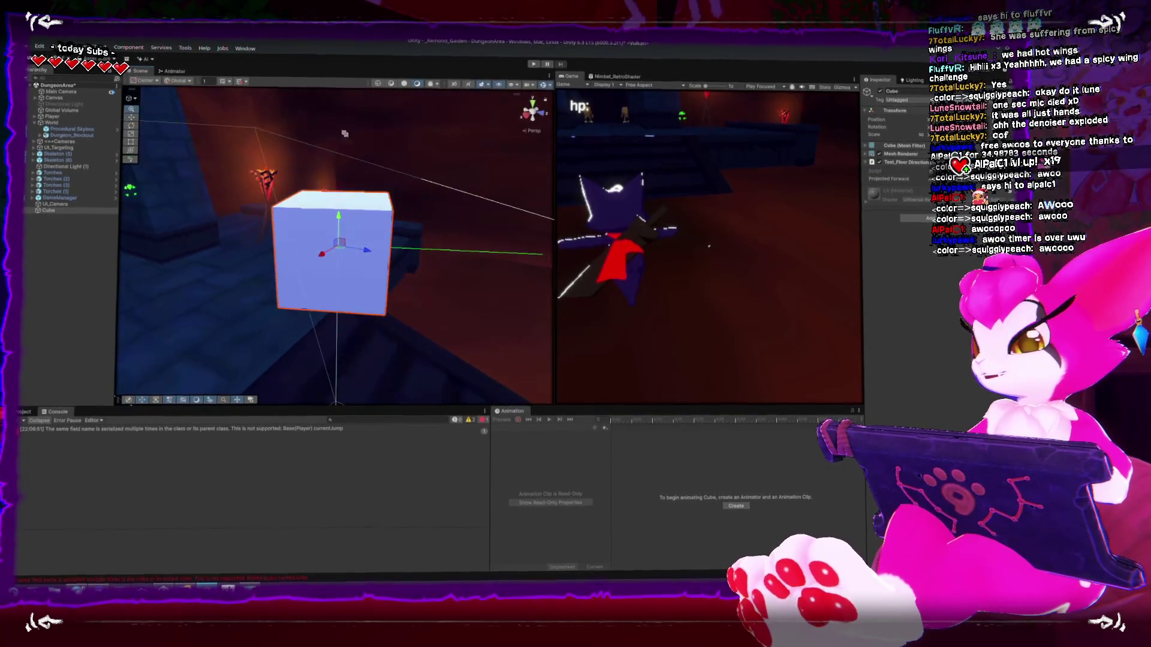
pyautogui.scroll(-2, 355, 210)
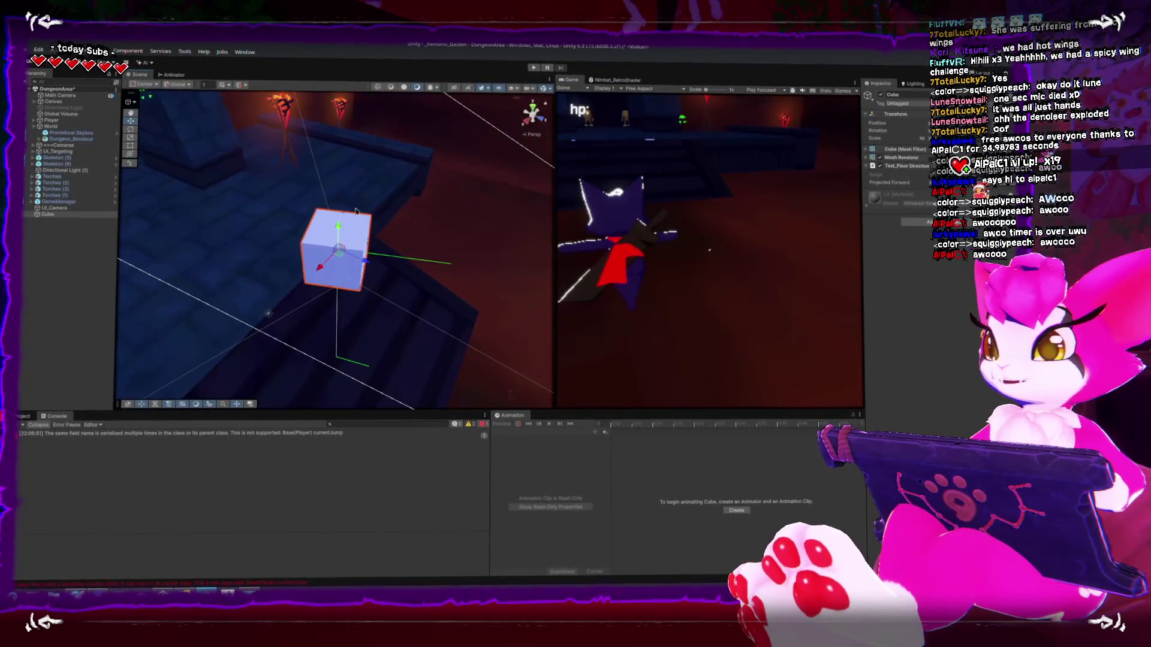
pyautogui.moveTo(370, 272); pyautogui.dragTo(416, 257)
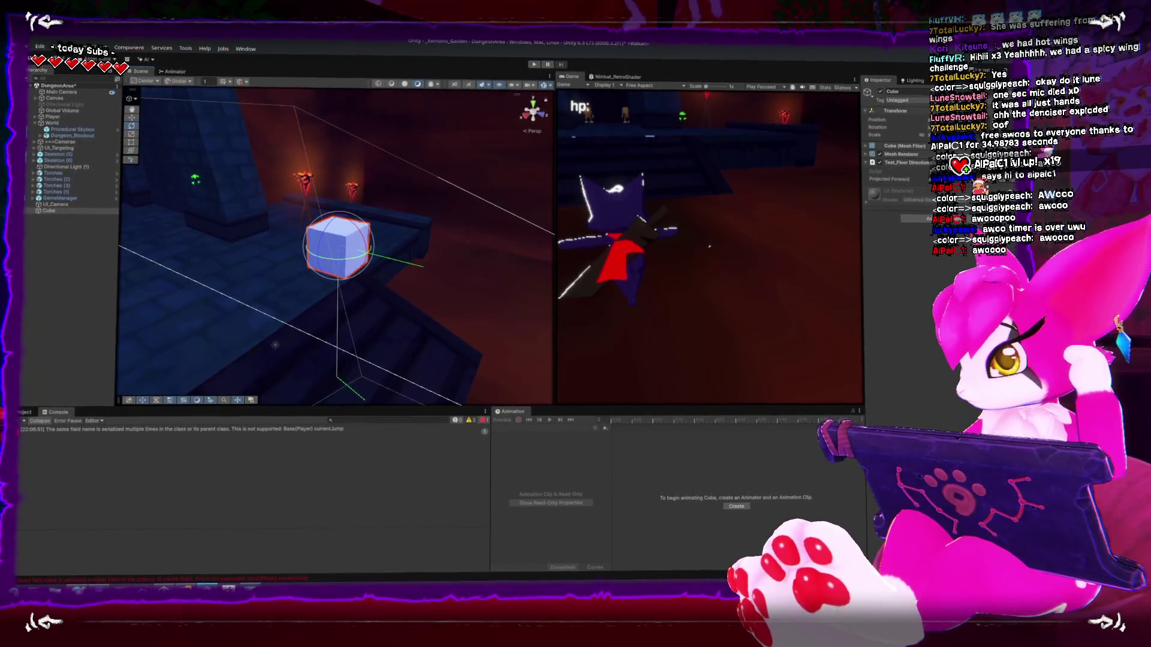
pyautogui.hotkey('alt', 'Tab')
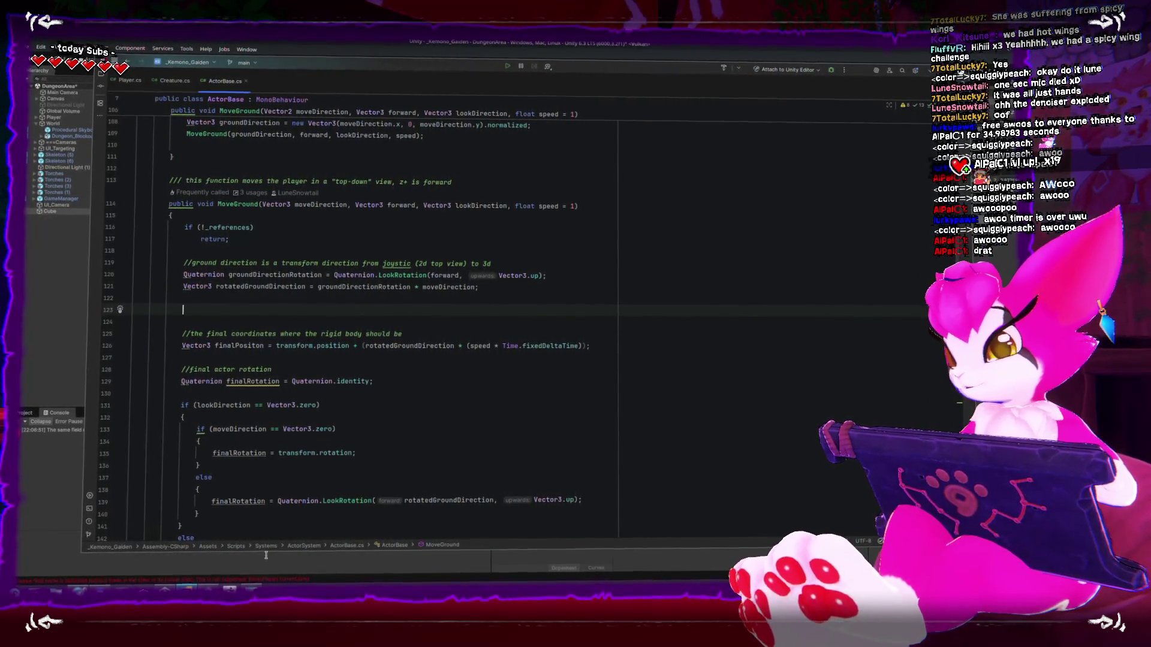
pyautogui.moveTo(228, 592)
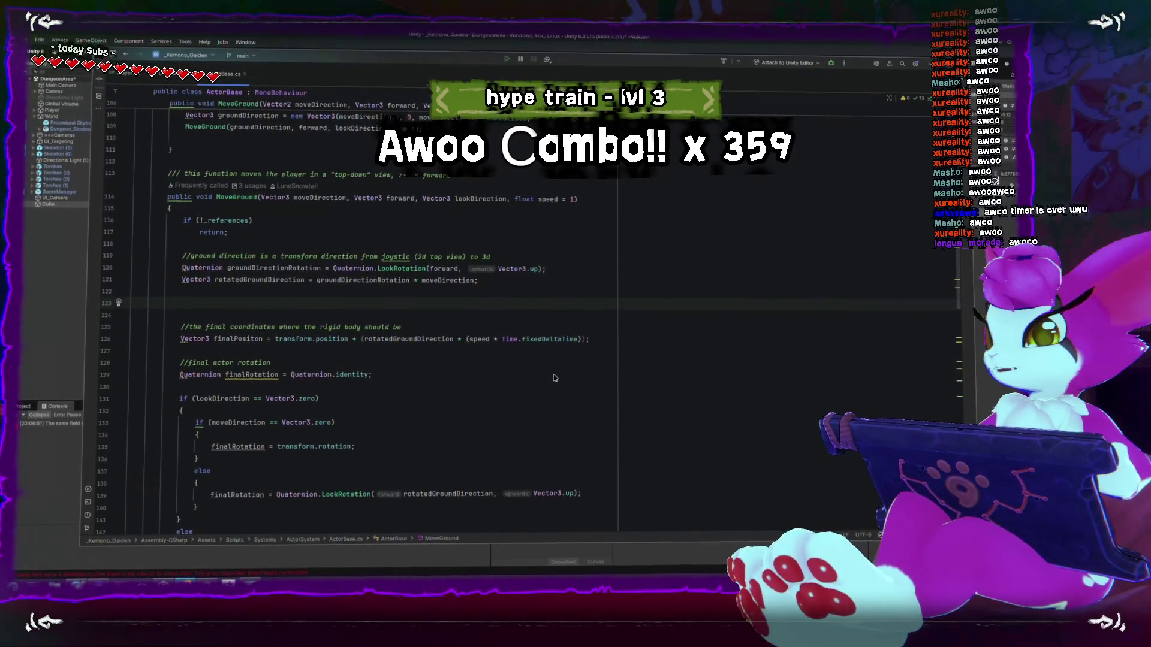
pyautogui.scroll(-2, 539, 376)
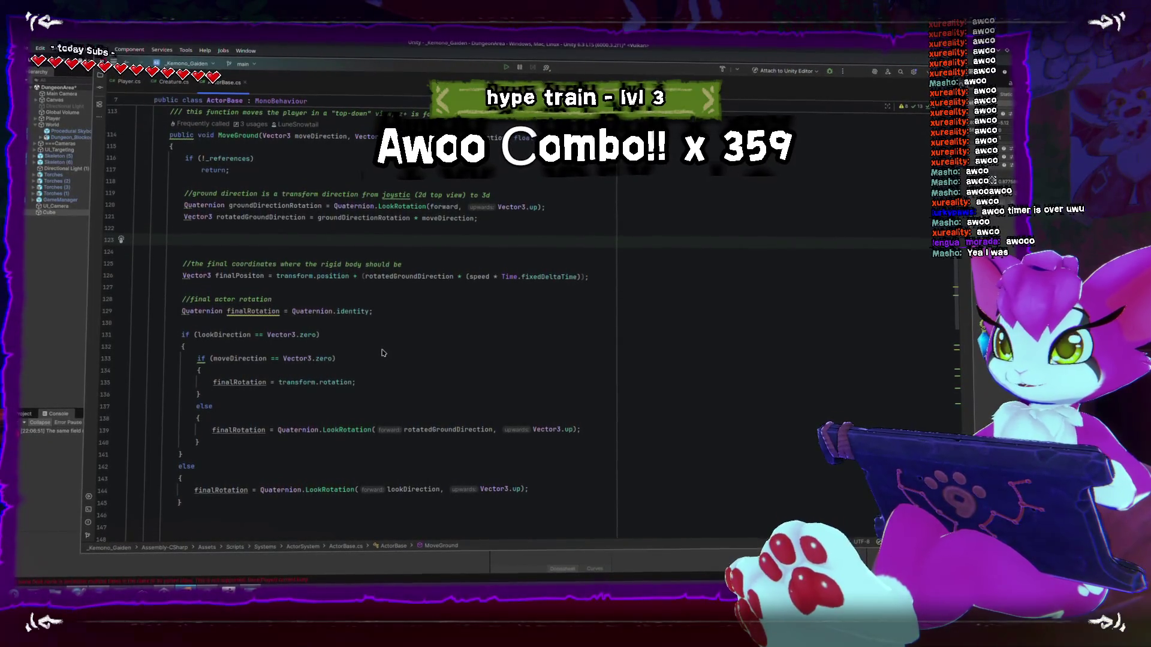
# - Tidy the blank lines in MoveGround and add an empty if(isOnGround){ } block
pyautogui.press('Down')
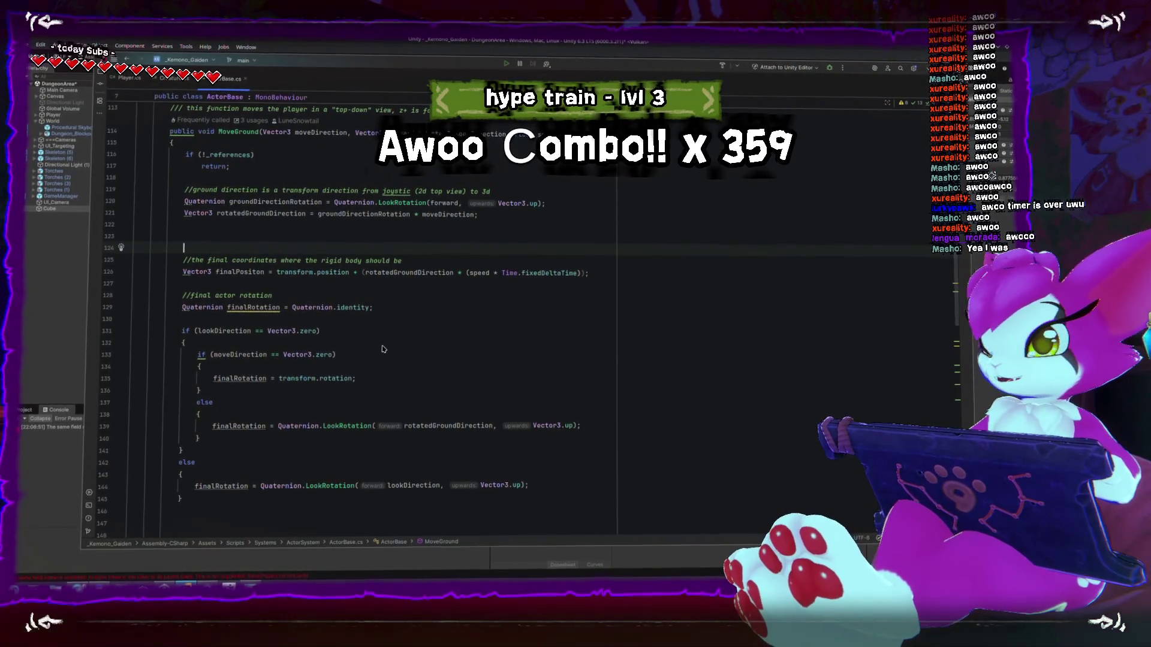
pyautogui.press('BackSpace')
pyautogui.press('BackSpace')
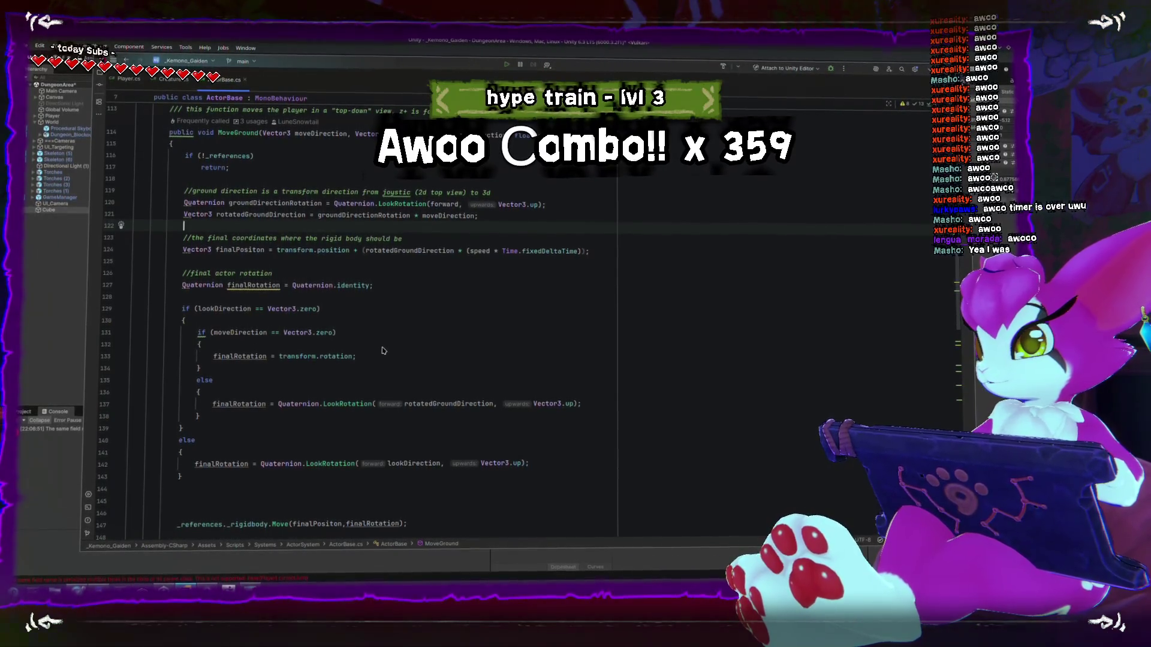
pyautogui.press('Return')
pyautogui.press('Return')
pyautogui.press('Return')
pyautogui.press('Up')
pyautogui.press('Up')
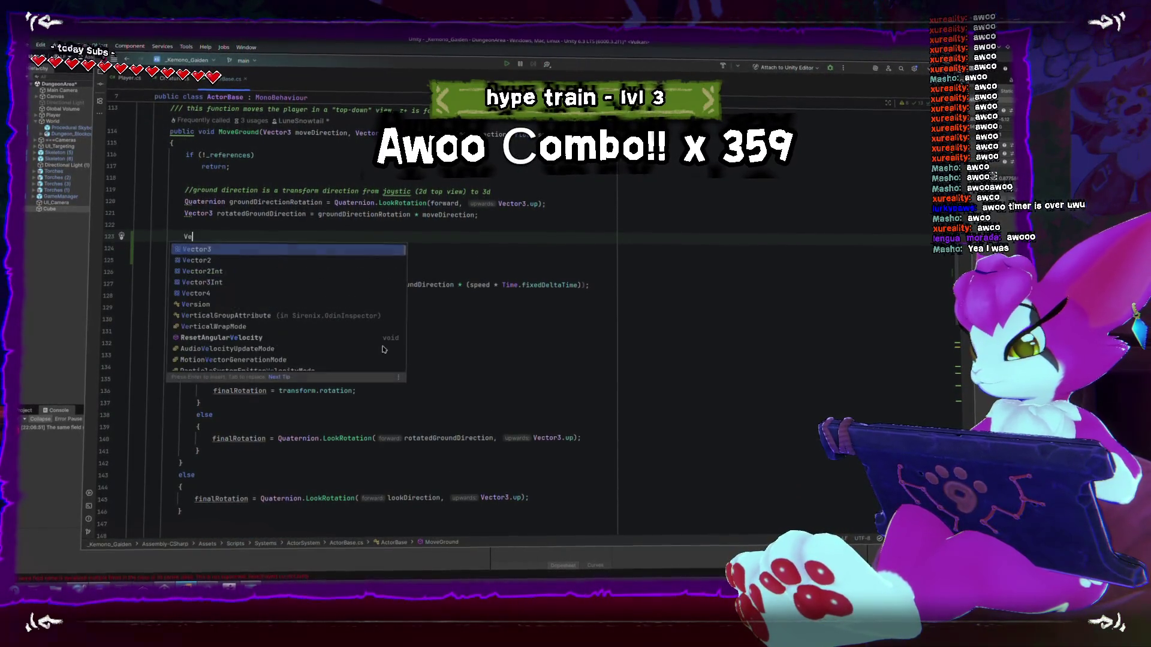
pyautogui.press('BackSpace')
pyautogui.press('BackSpace')
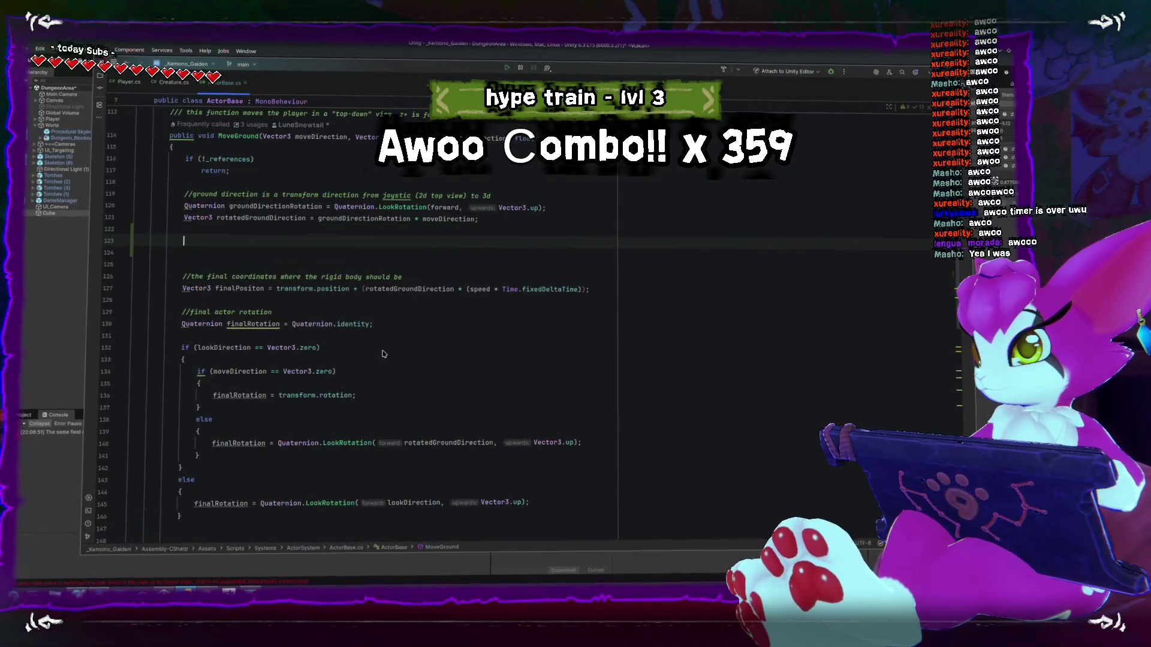
pyautogui.write('if(isOnGround)')
pyautogui.write('{')
pyautogui.press('Return')
pyautogui.press('Up')
pyautogui.press('Up')
pyautogui.press('Up')
pyautogui.press('Return')
# - Write the '//--if we touching ground' comment about rotating the direction to match
pyautogui.write('//--if we c')
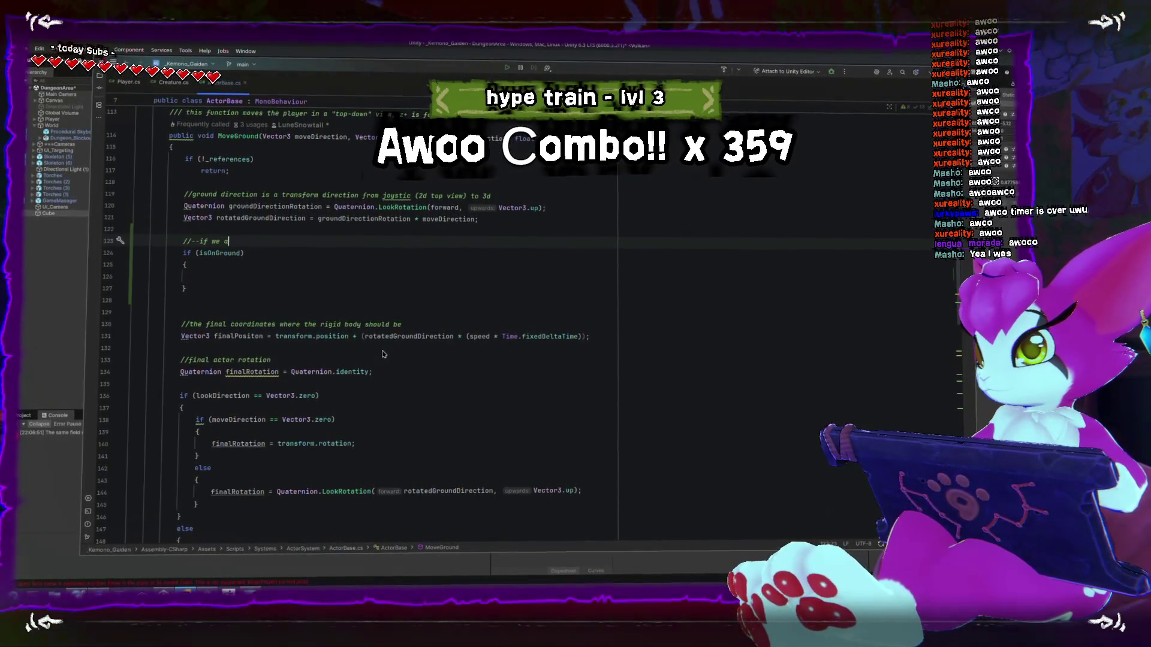
pyautogui.press('BackSpace')
pyautogui.write('touching ground then we rotate the direction to match')
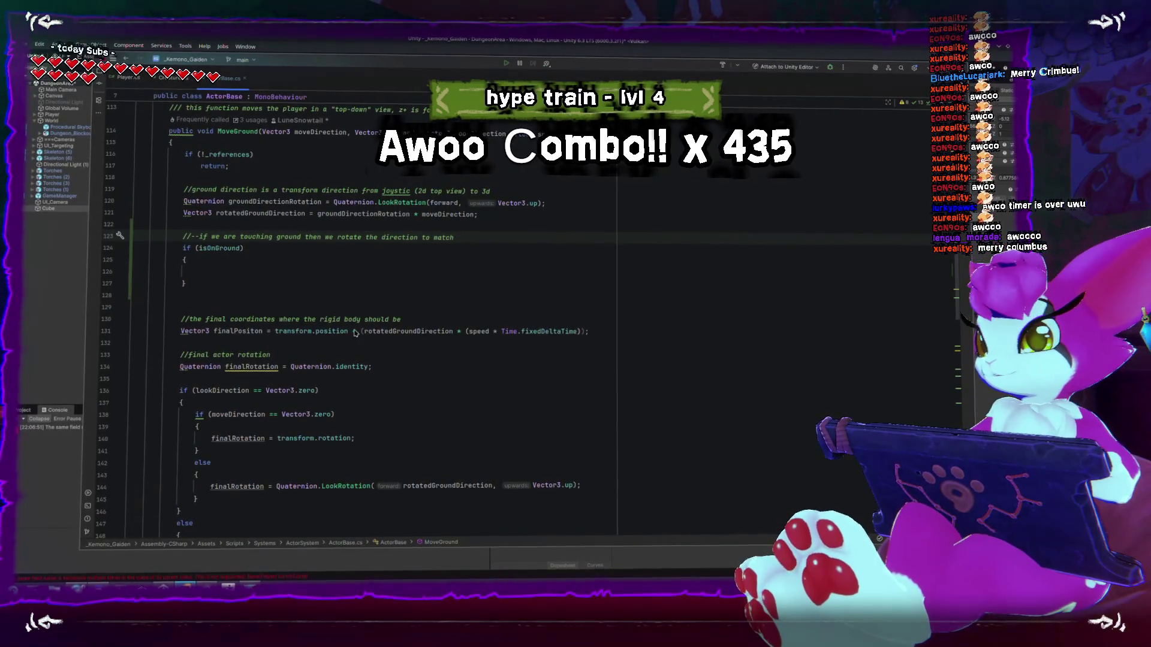
pyautogui.click(319, 270)
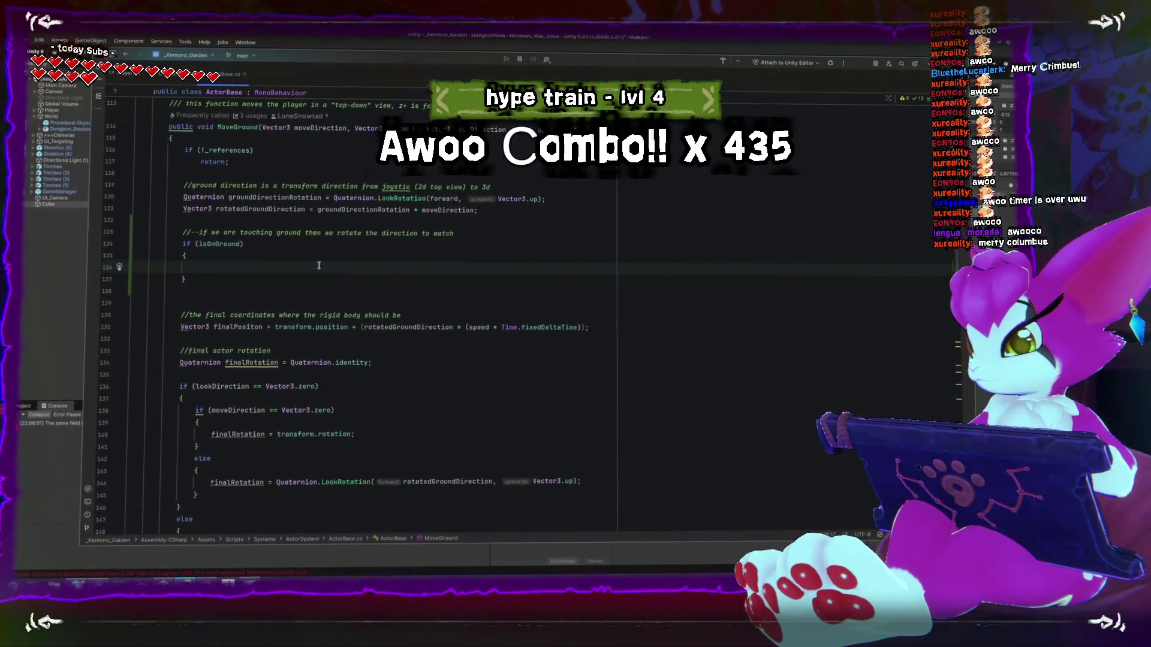
# - Set rotatedGroundDirection to Vector3.ProjectOnPlane(rotatedGroundDirection, groundRay.hit.normal) using autocomplete
pyautogui.write('rotatedGroundDirection')
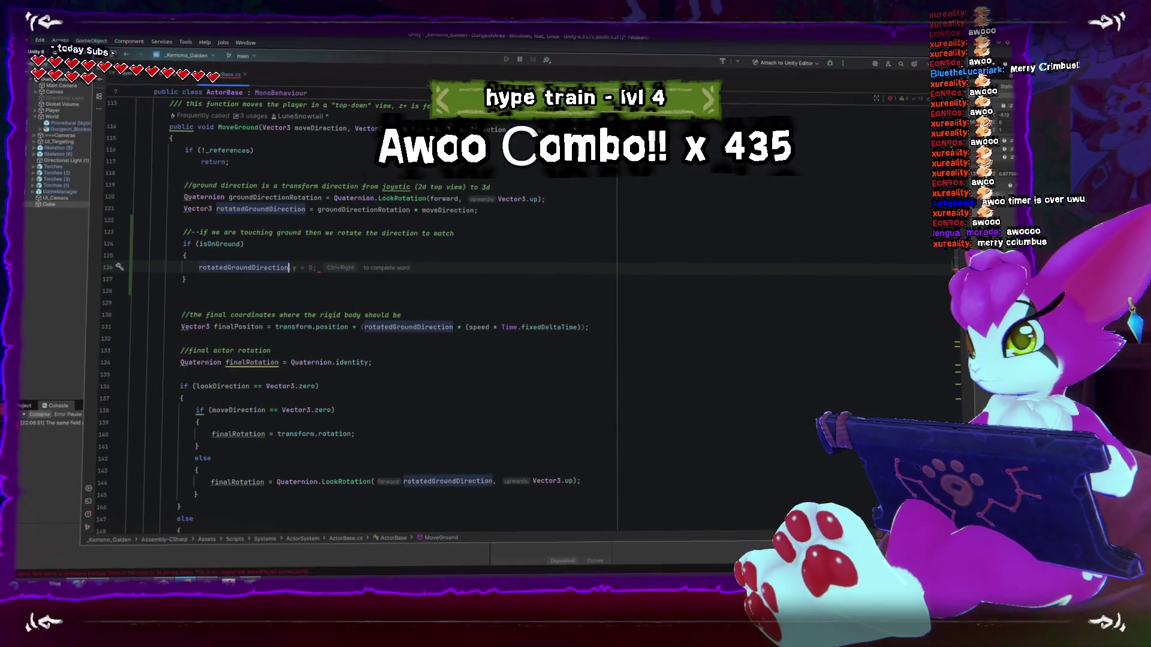
pyautogui.write('. = Vector3.')
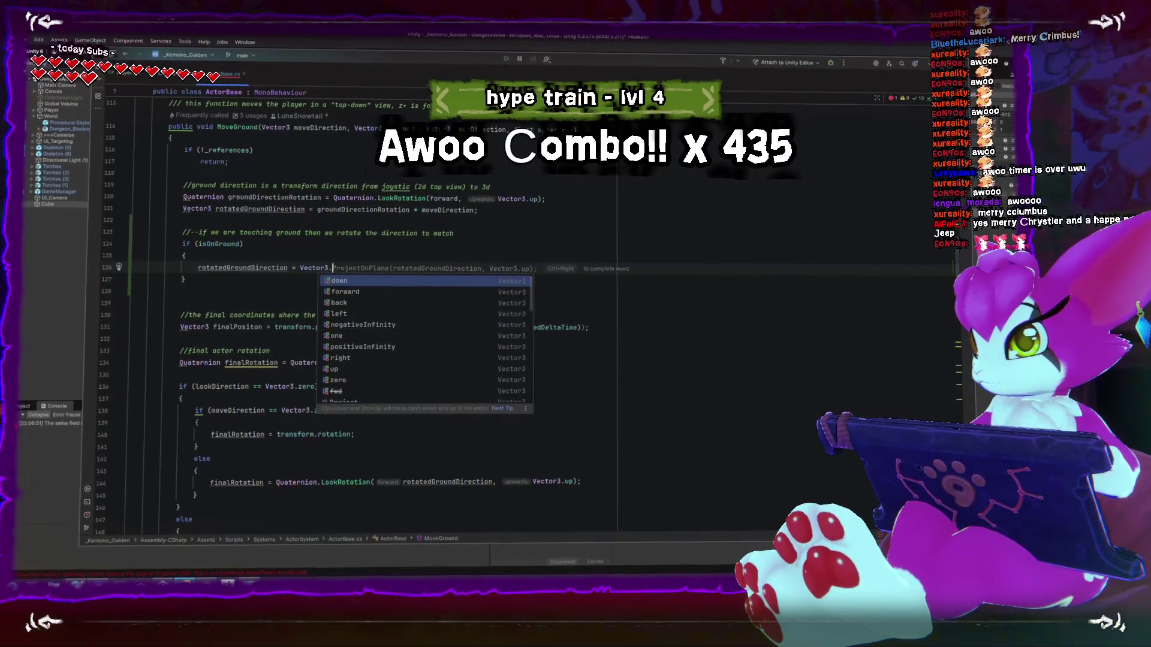
pyautogui.press('Tab')
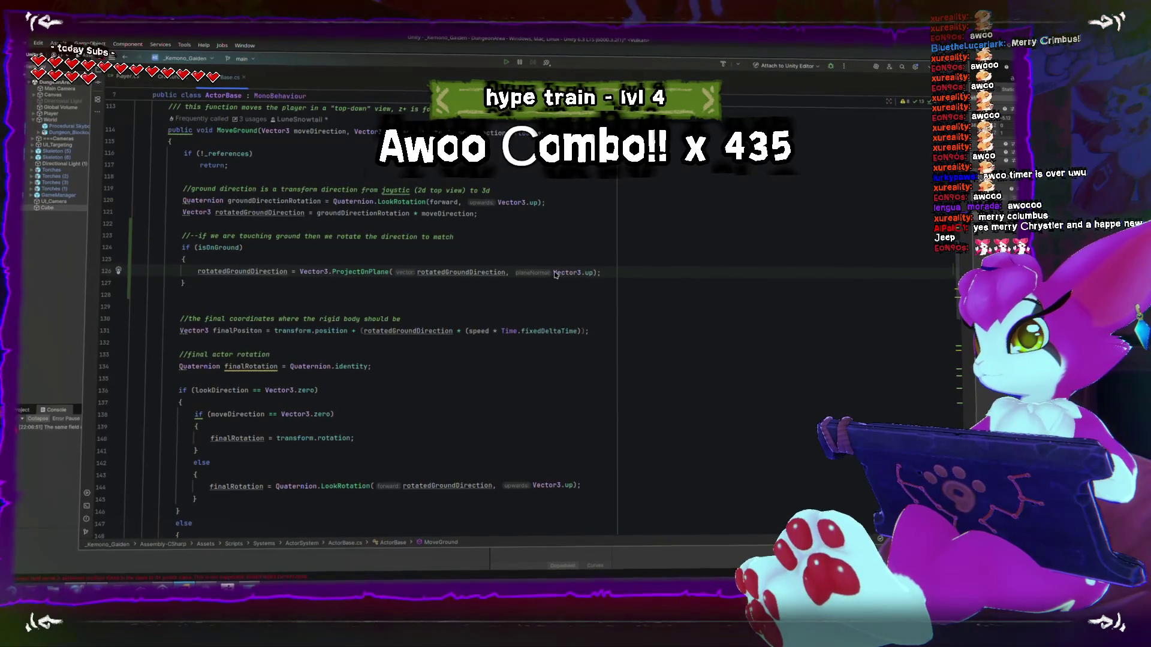
pyautogui.press('BackSpace')
pyautogui.press('BackSpace')
pyautogui.press('BackSpace')
pyautogui.write('groundr')
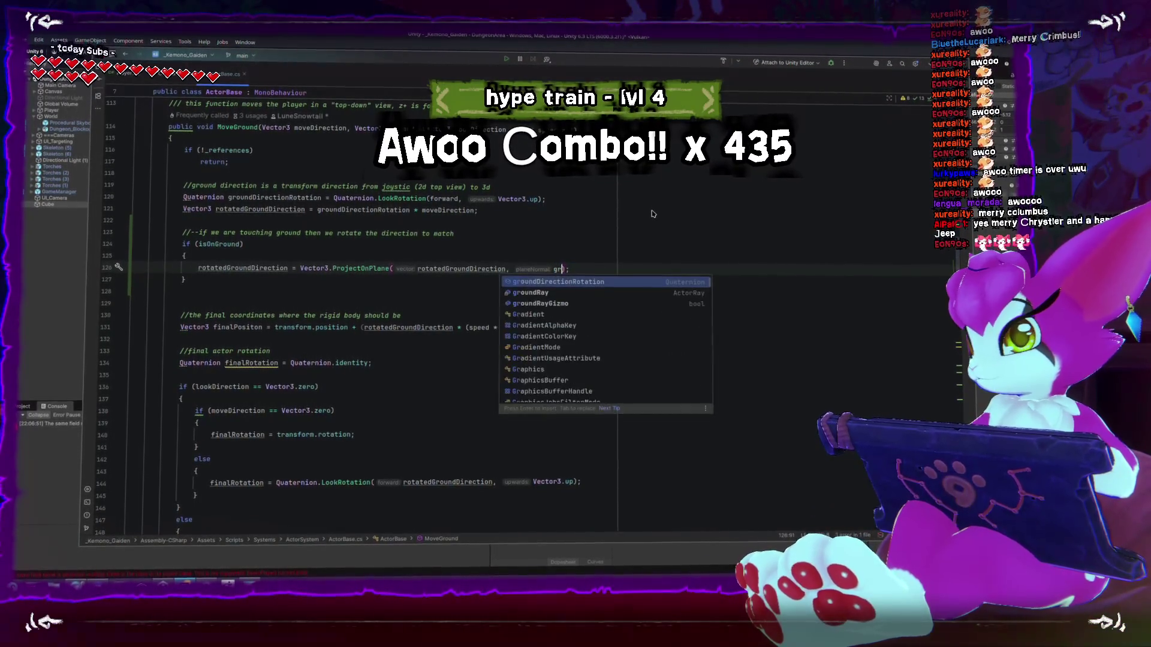
pyautogui.press('Return')
pyautogui.write('.hit.normal')
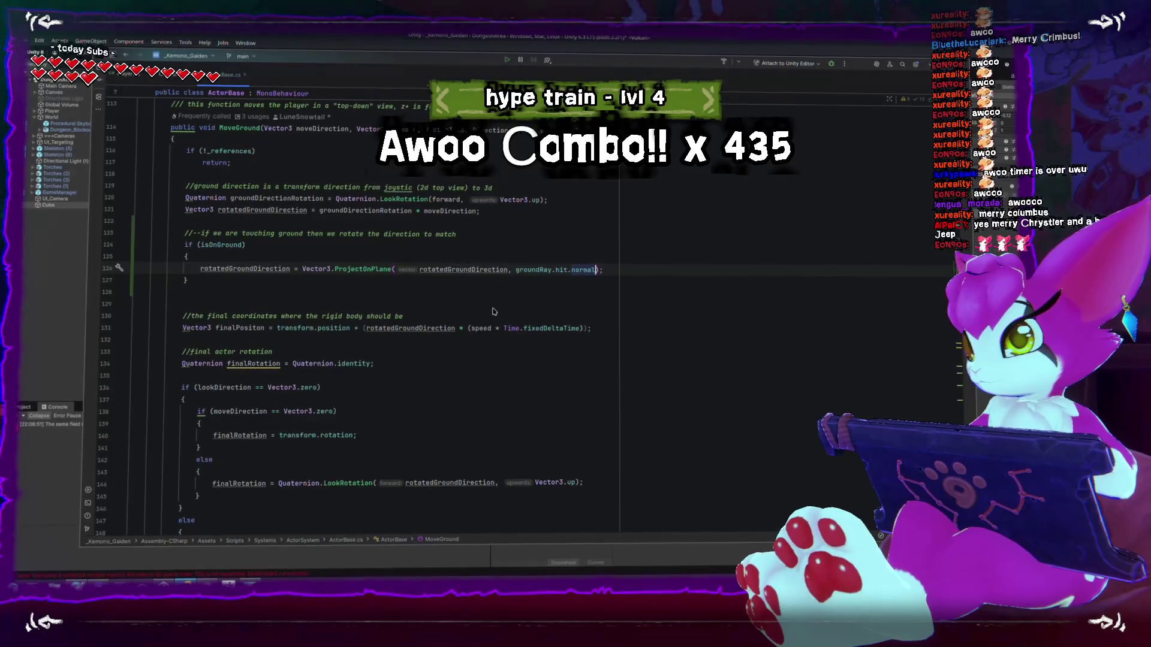
# - Delete the extra blank line after the isOnGround block and review the finished block
pyautogui.click(255, 288)
pyautogui.press('BackSpace')
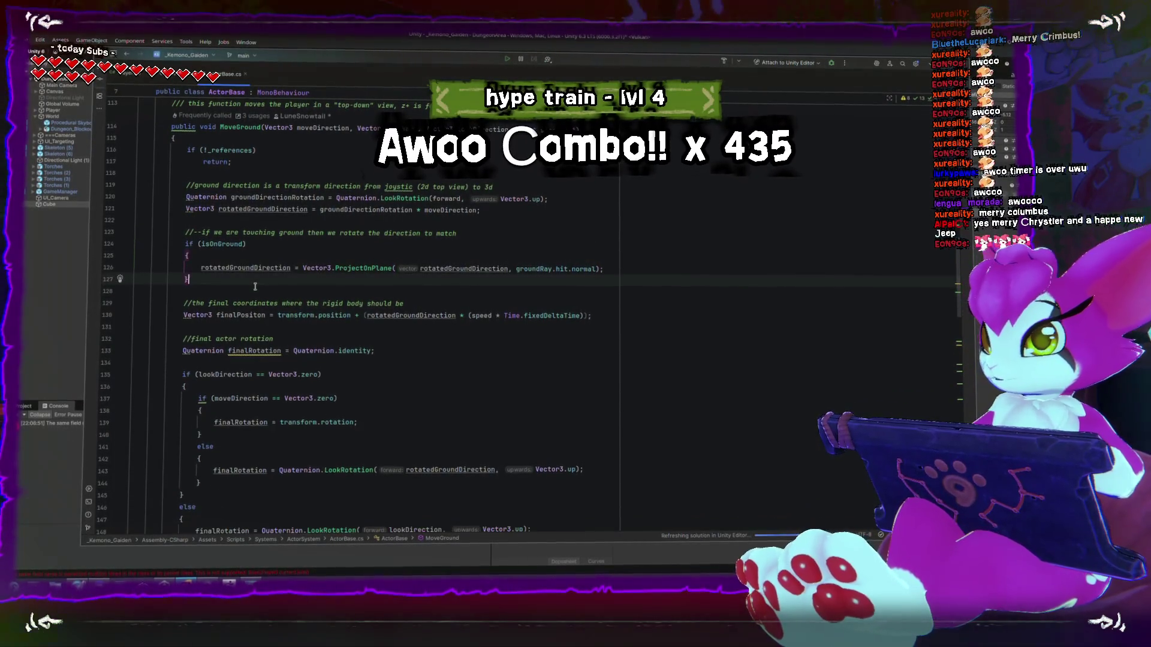
pyautogui.moveTo(260, 287)
pyautogui.mouseDown()
pyautogui.moveTo(192, 280)
pyautogui.moveTo(160, 245)
pyautogui.mouseUp()
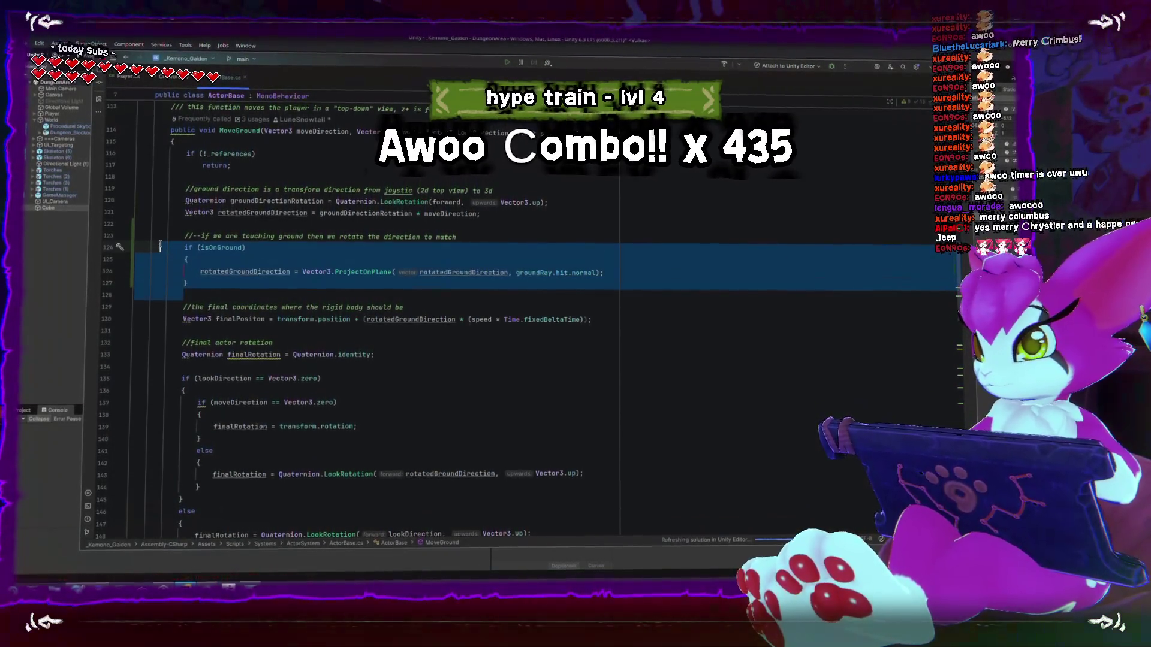
pyautogui.click(235, 292)
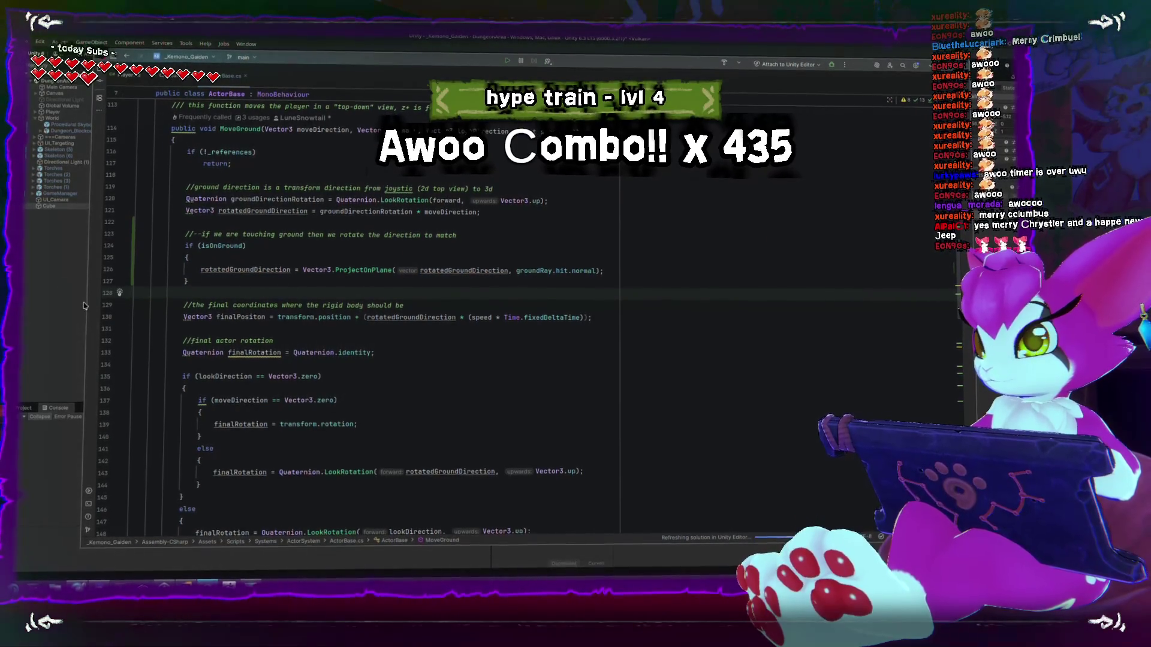
pyautogui.hotkey('alt', 'Tab')
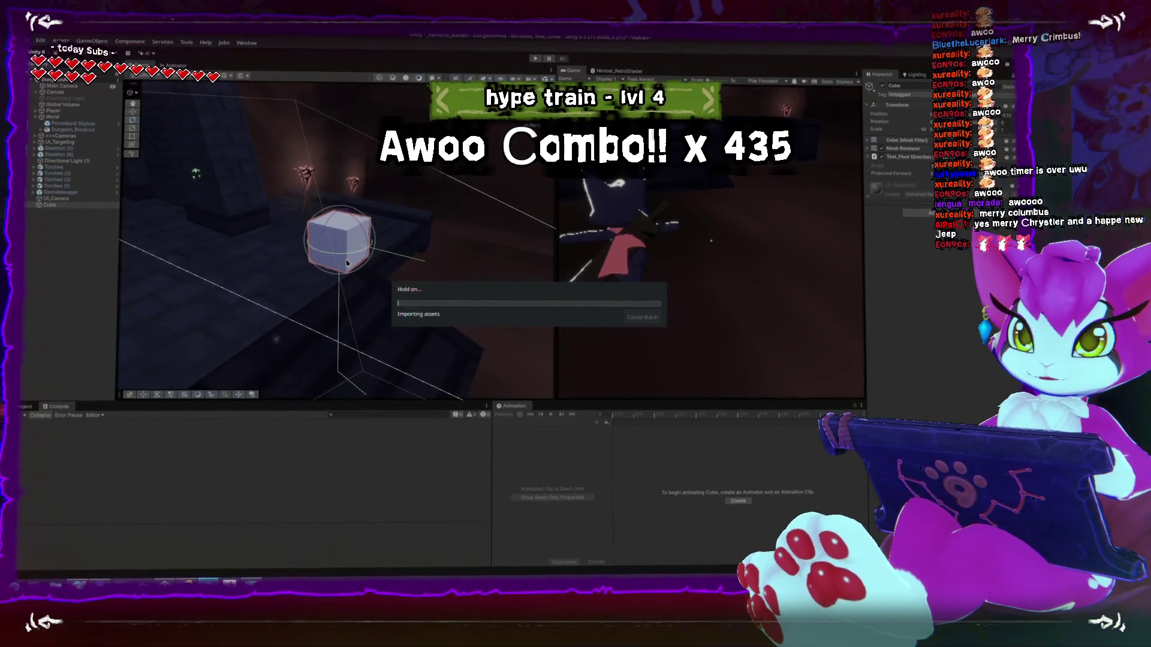
# - Delete the test cube, maximize the Game view and enter Play mode
pyautogui.moveTo(404, 264); pyautogui.dragTo(347, 264)
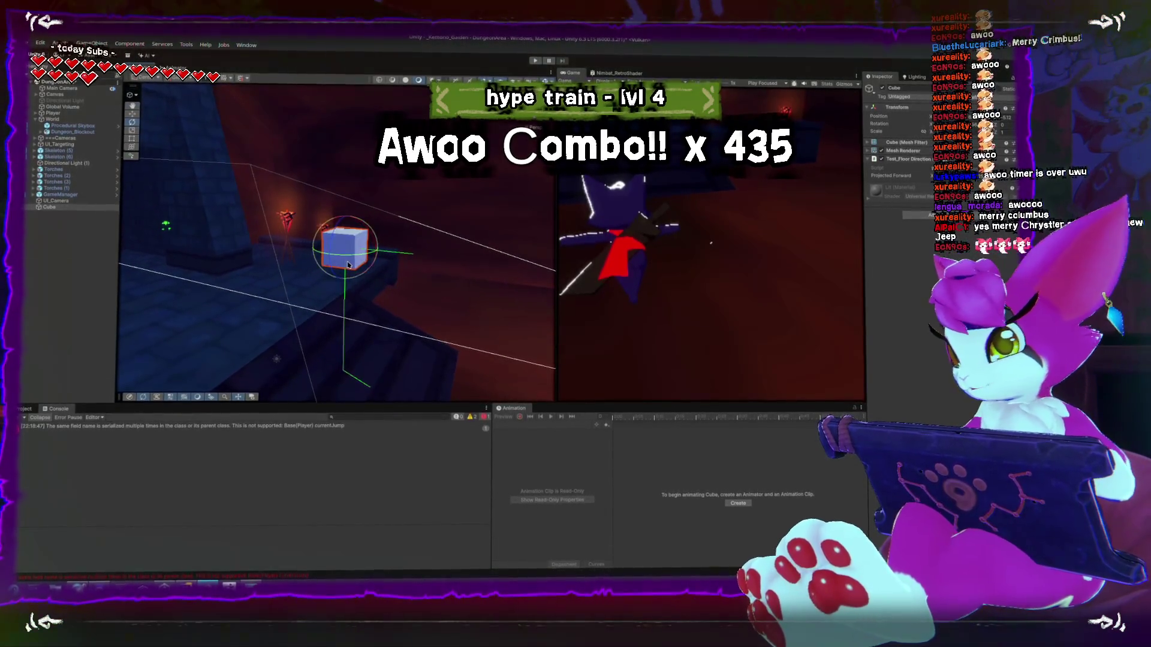
pyautogui.press('Delete')
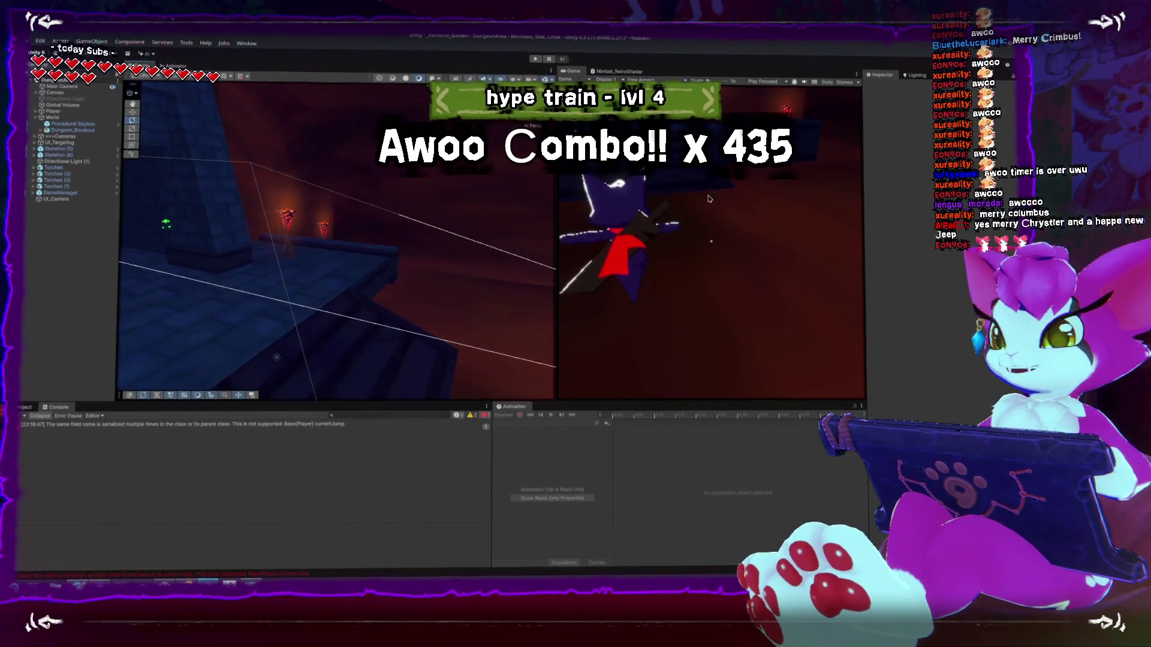
pyautogui.hotkey('shift', 'space')
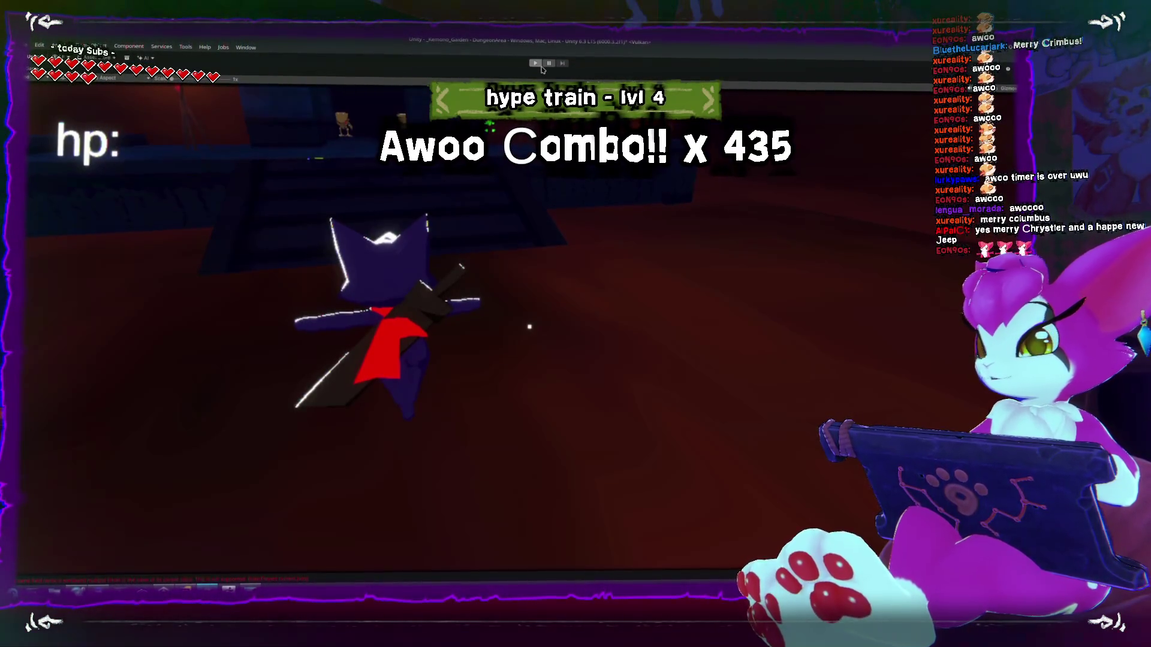
pyautogui.click(536, 65)
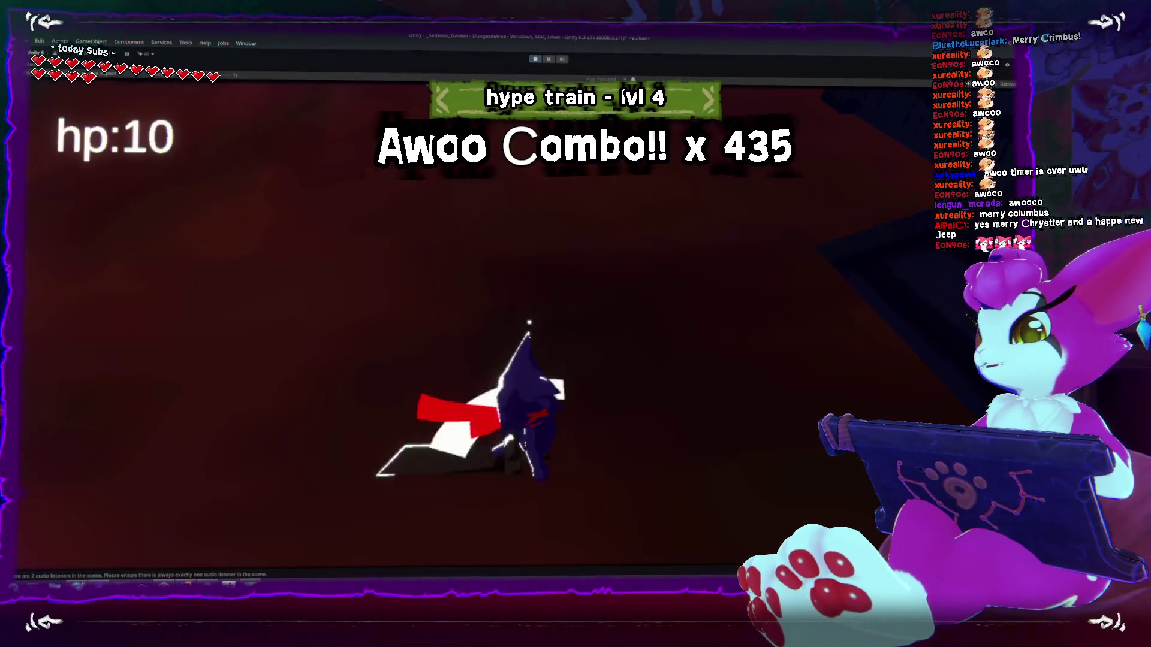
# - Run the character onto the ledge and chain jumps, raising the jump count to 4
pyautogui.press('w')
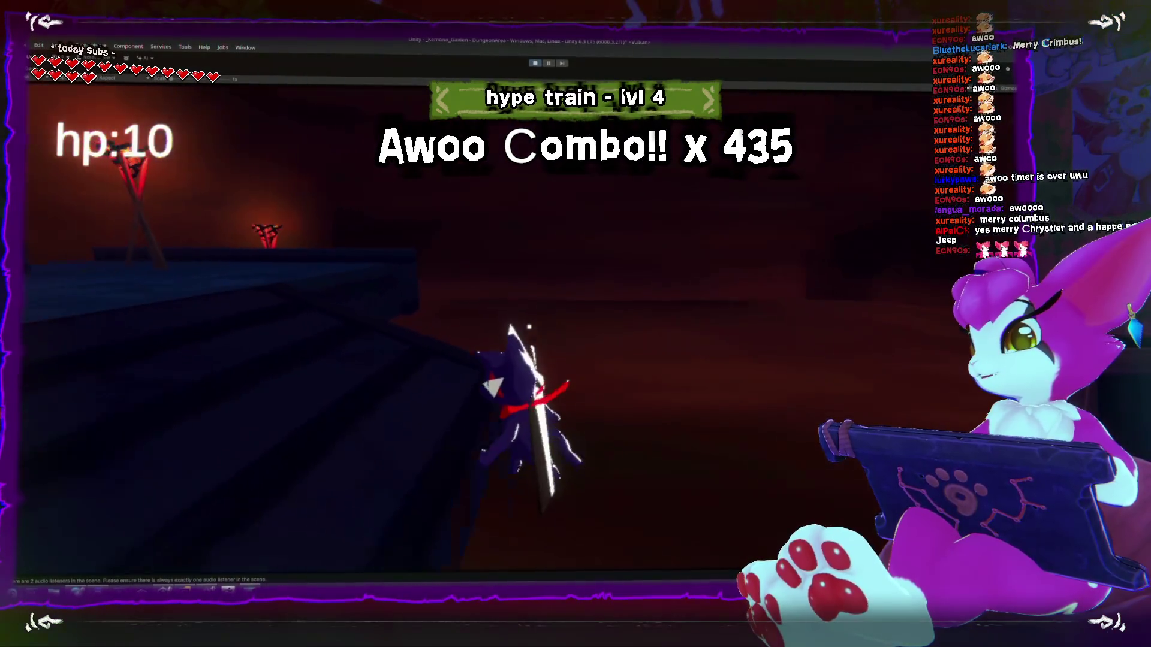
pyautogui.press('w')
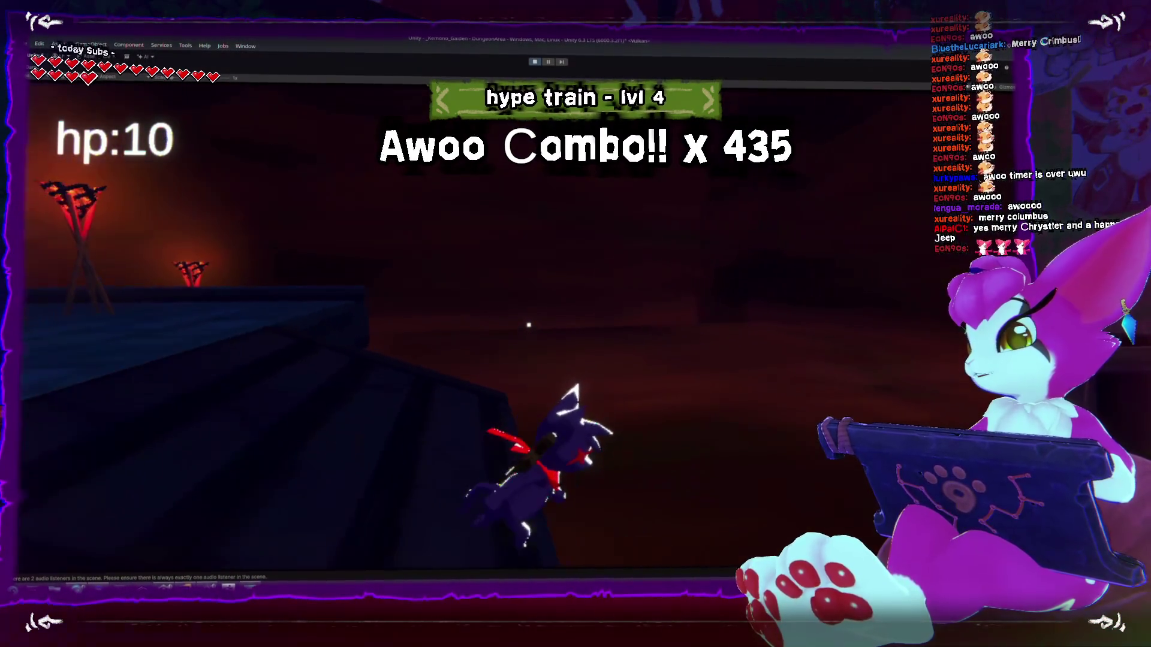
pyautogui.press('w')
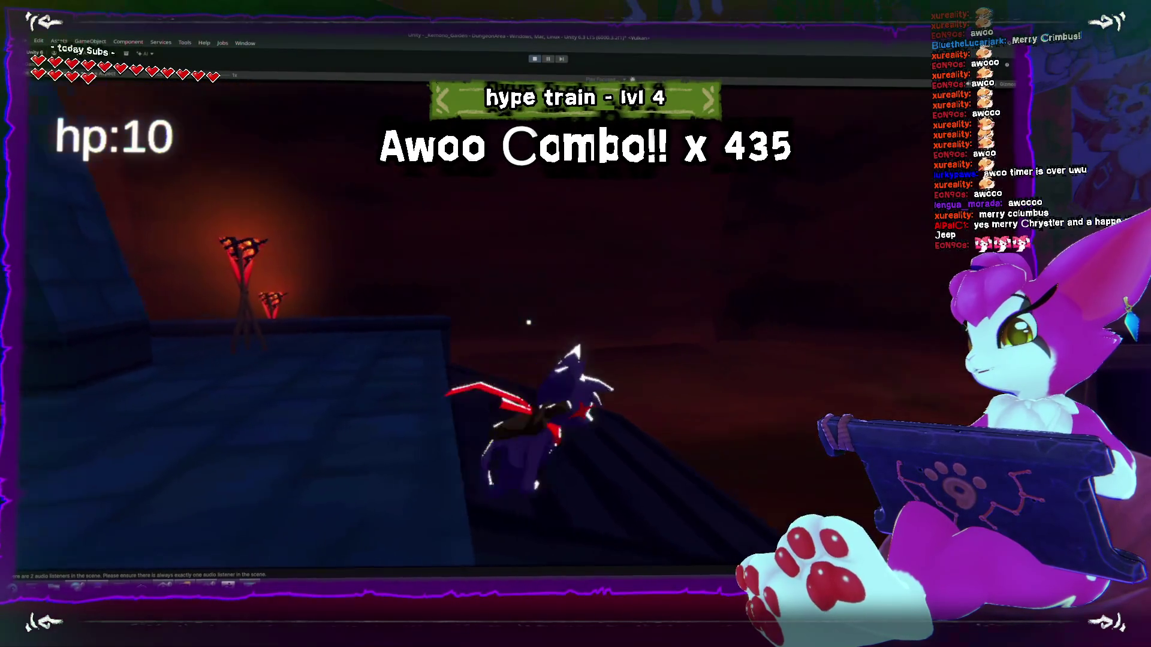
pyautogui.press('w')
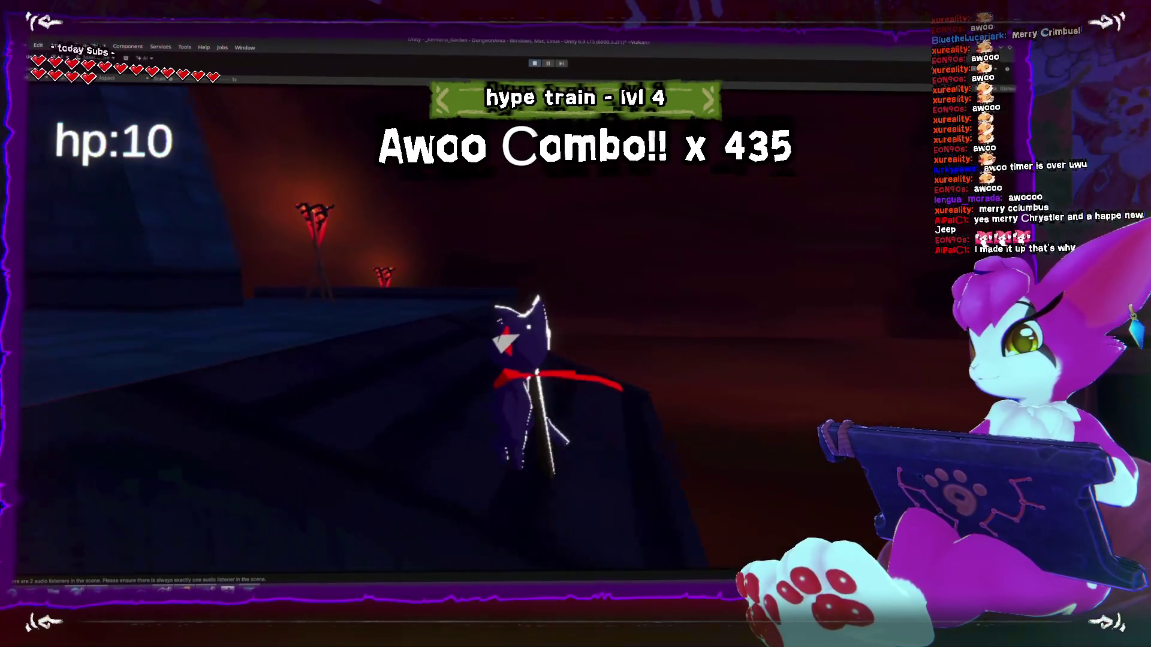
pyautogui.press('w')
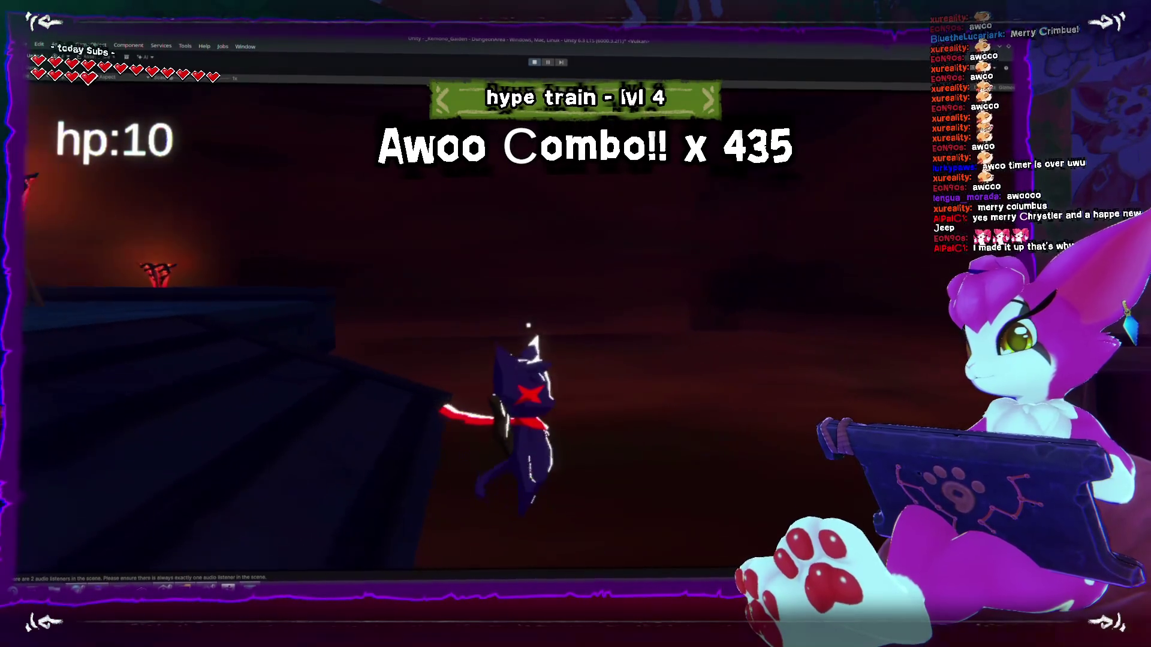
pyautogui.press('space')
pyautogui.press('space')
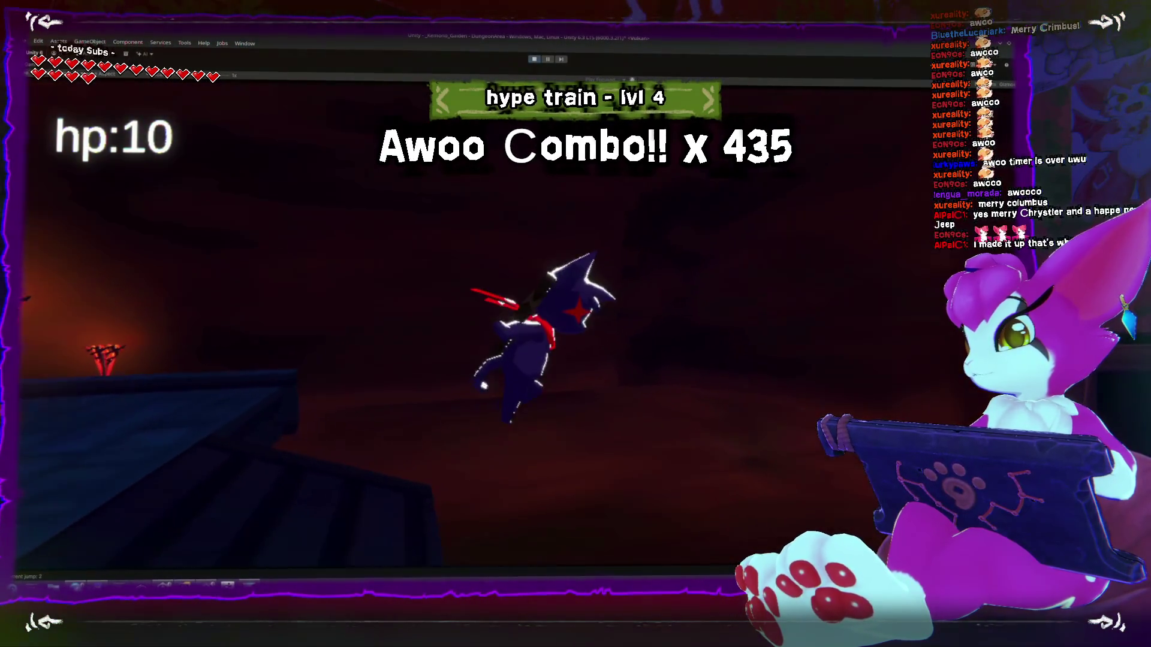
pyautogui.press('space')
pyautogui.press('space')
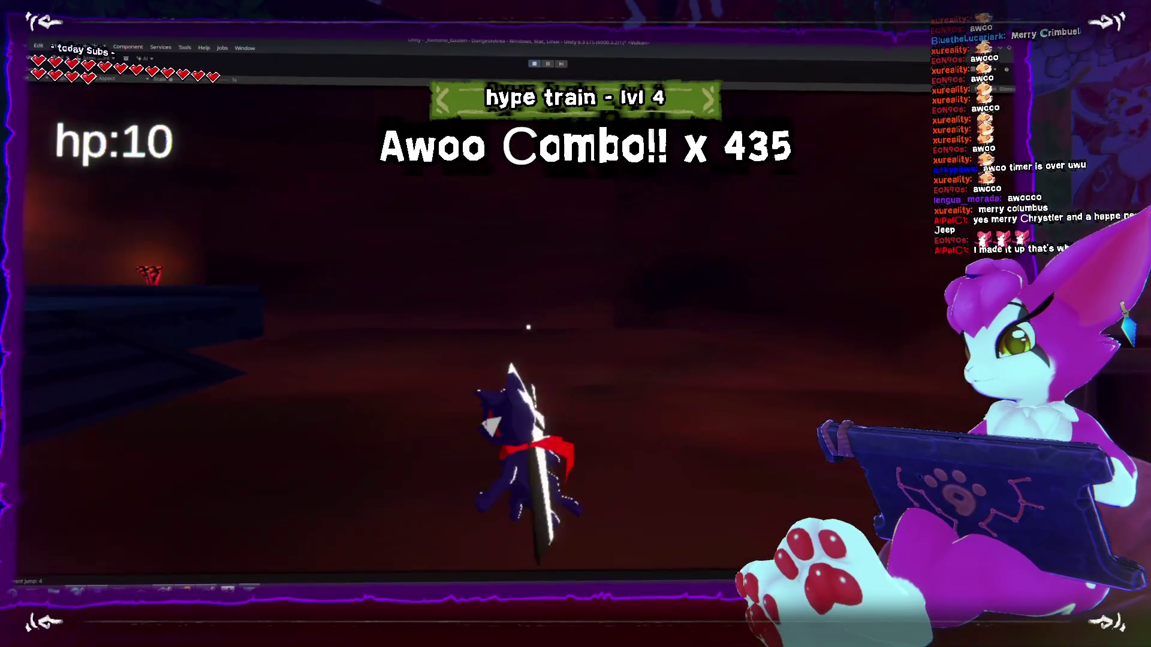
# - Run around the ledge, braziers and dark staircase, slashing with the sword along the way
pyautogui.press('w')
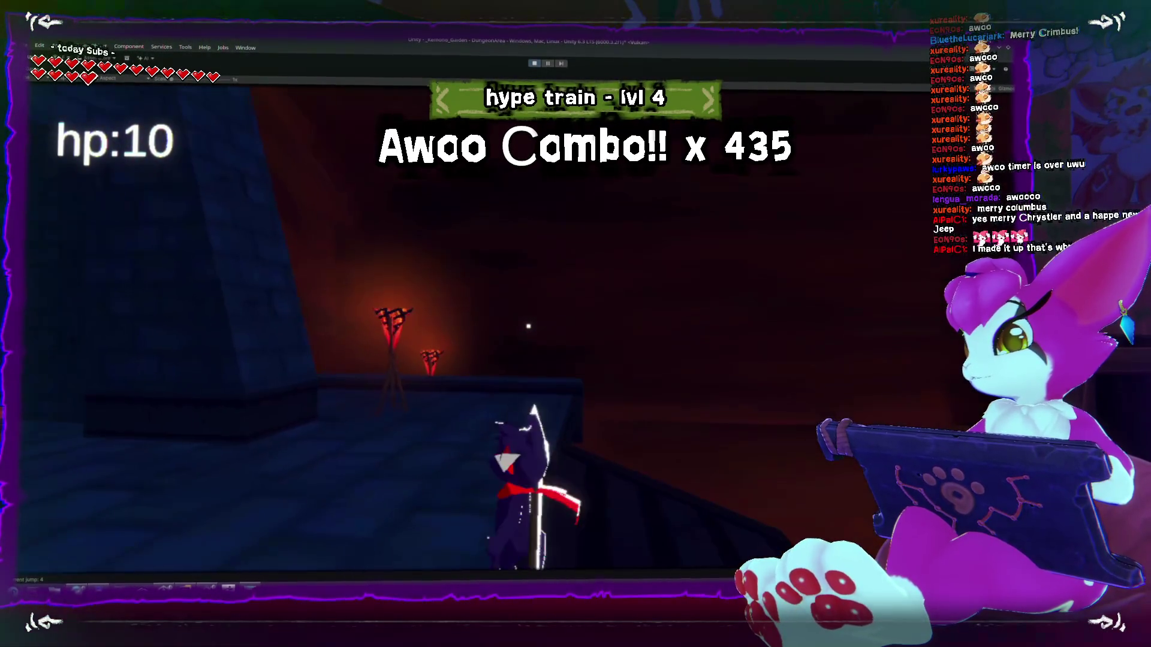
pyautogui.press('w')
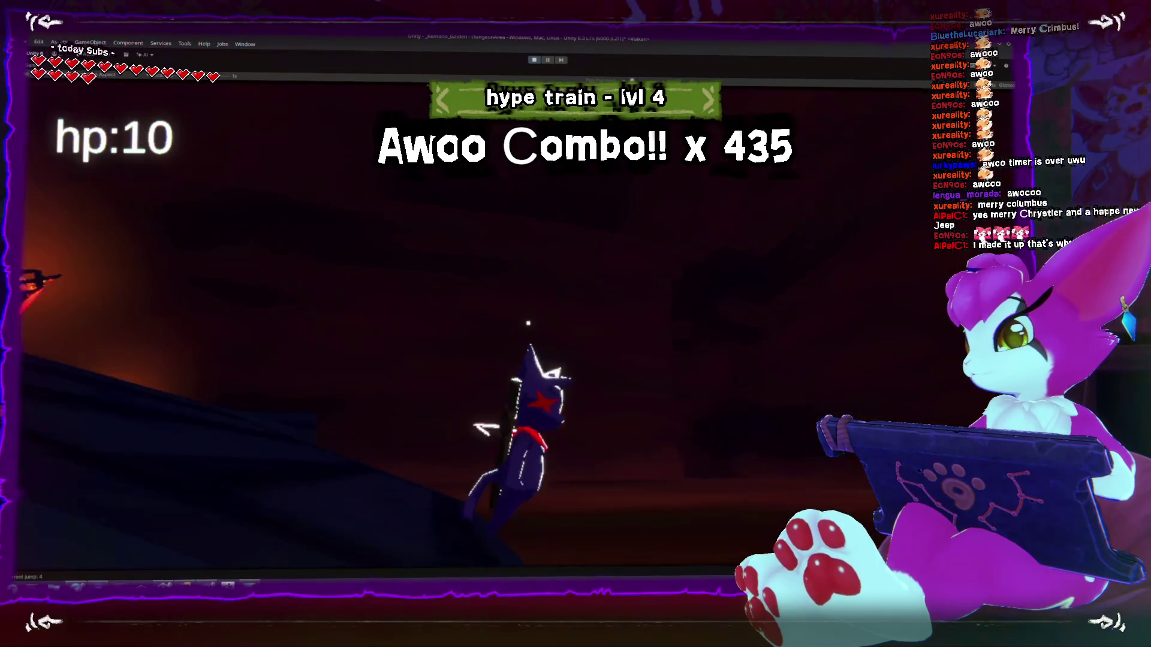
pyautogui.press('w')
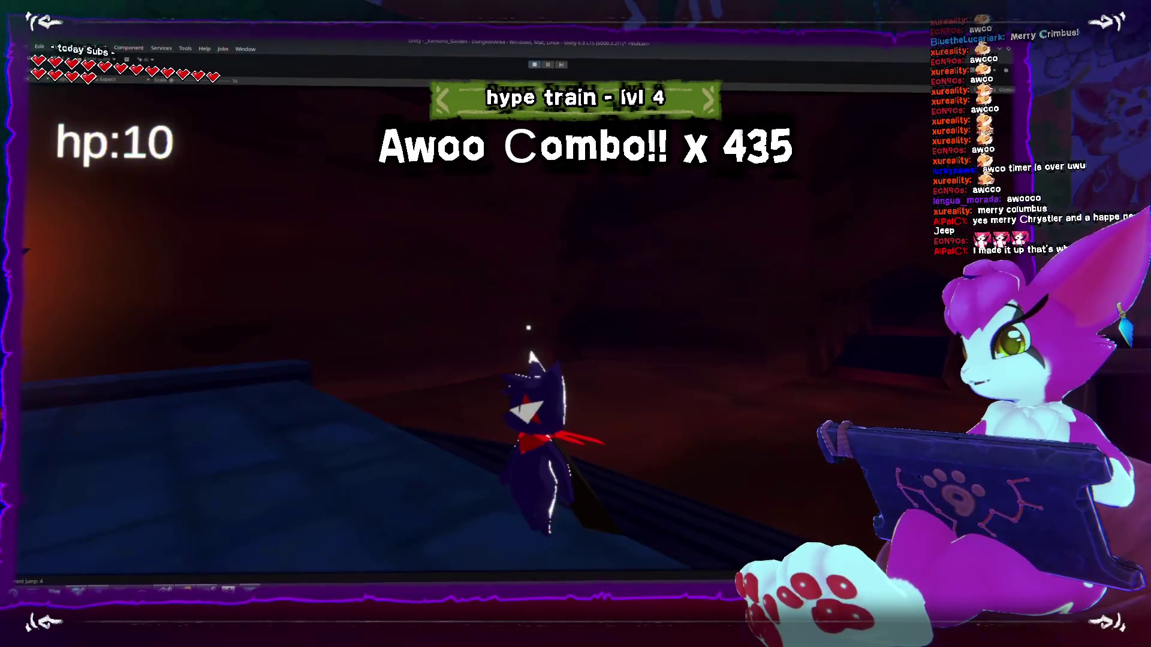
pyautogui.press('w')
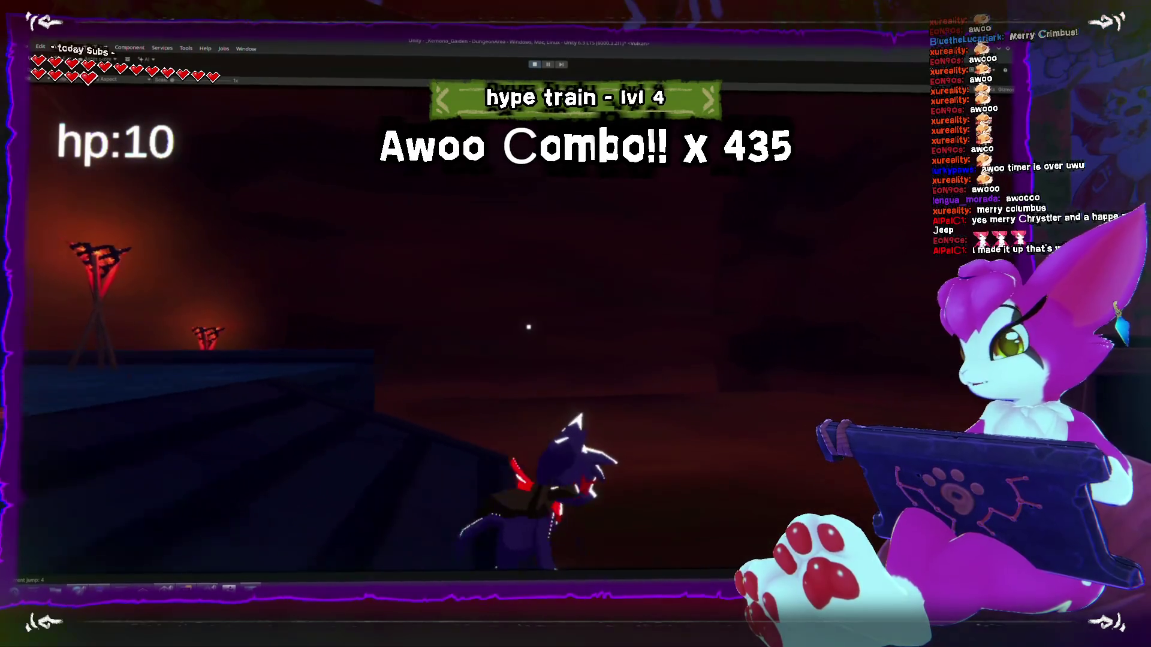
pyautogui.press('w')
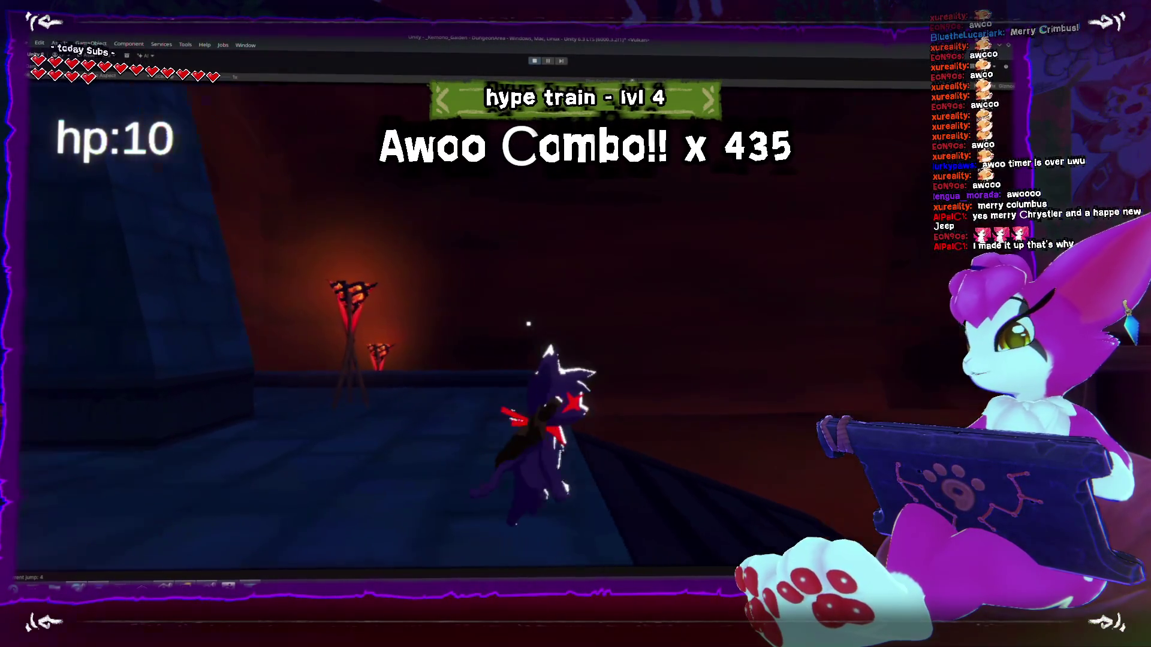
pyautogui.press('w')
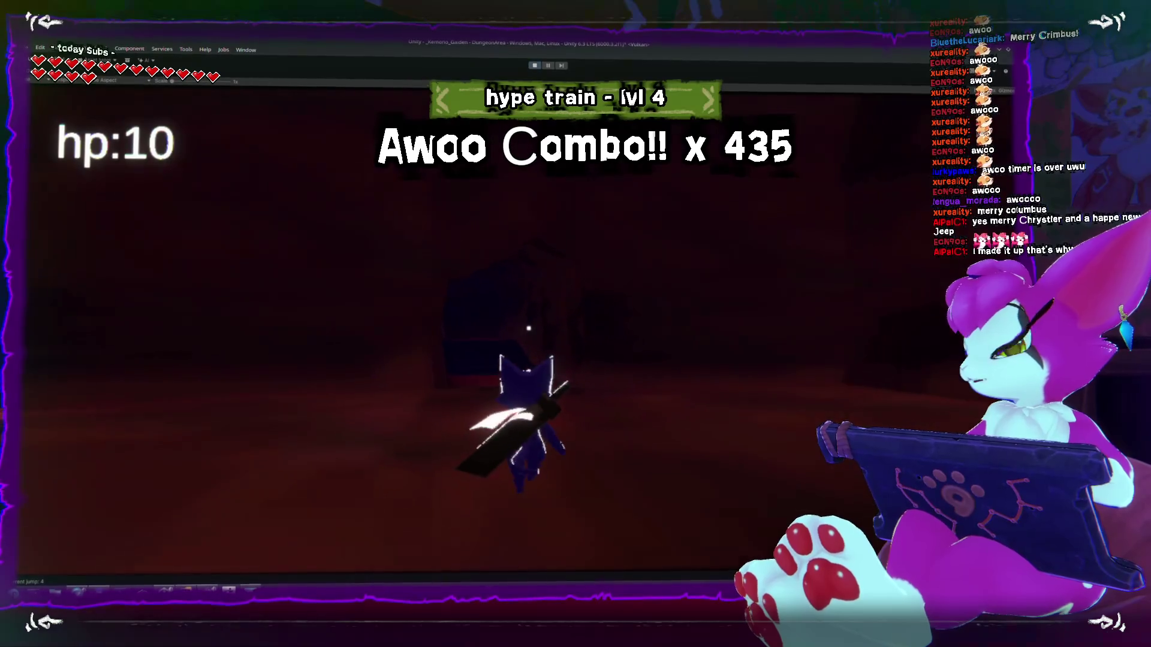
pyautogui.press('w')
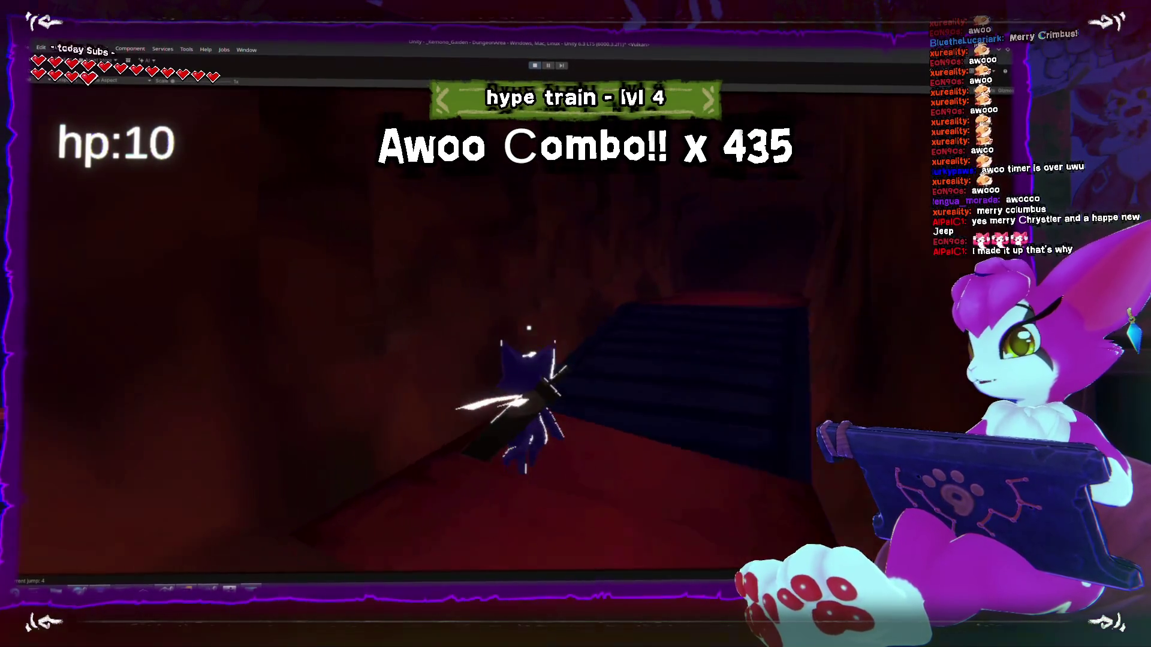
pyautogui.press('w')
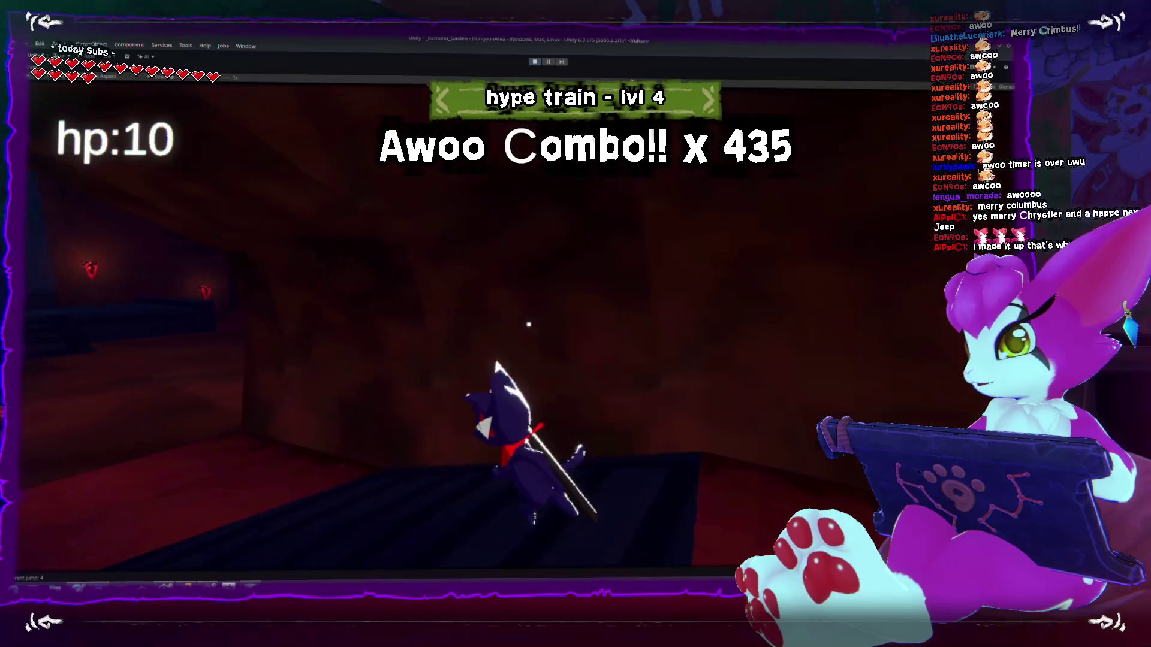
pyautogui.press('w')
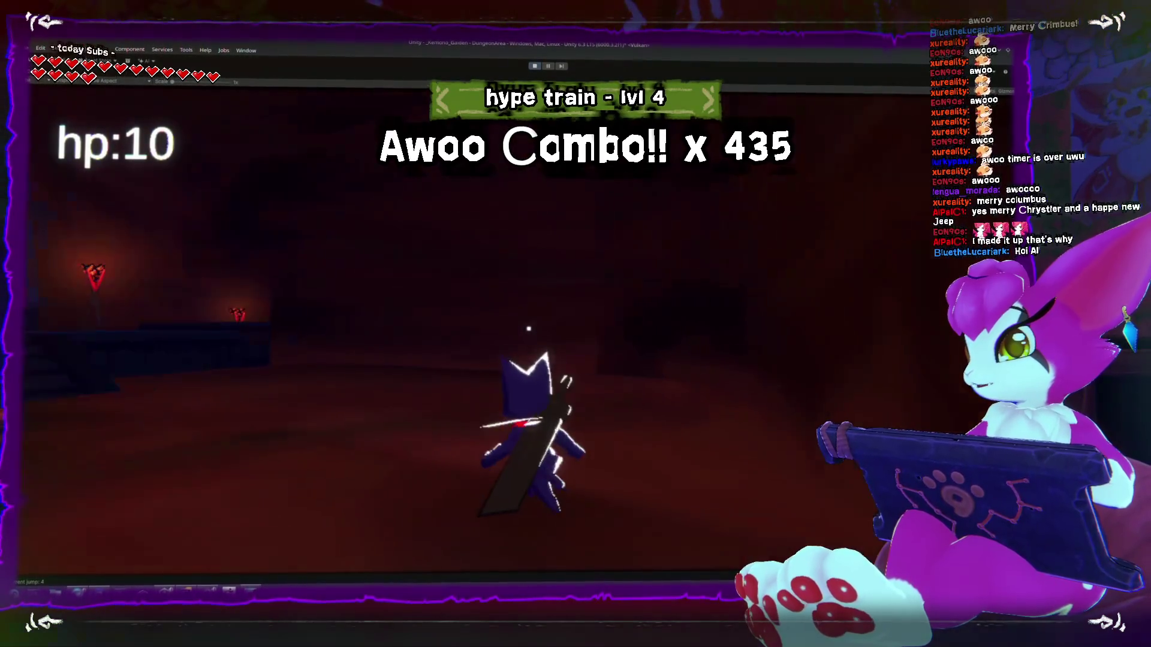
pyautogui.press('w')
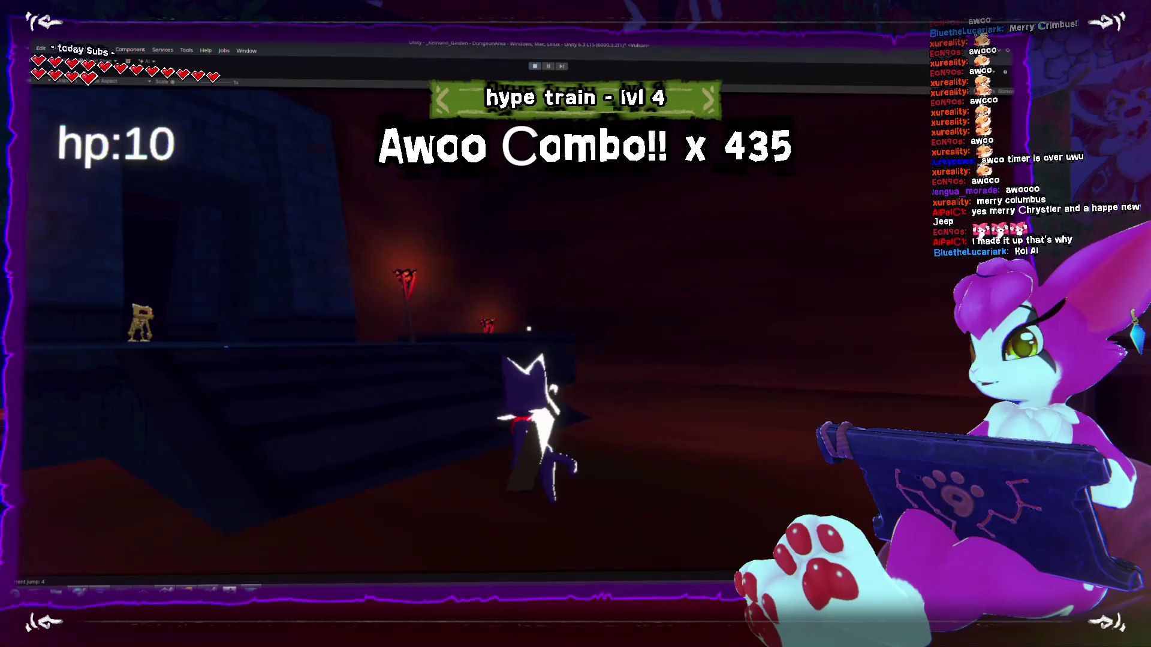
pyautogui.press('w')
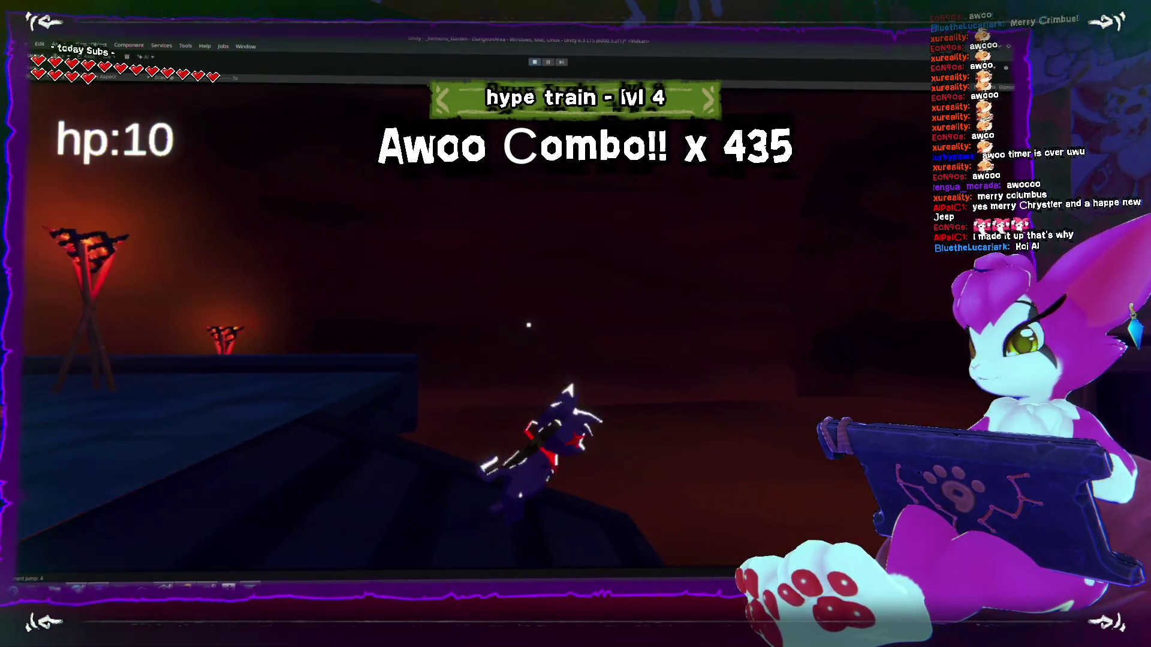
pyautogui.press('w')
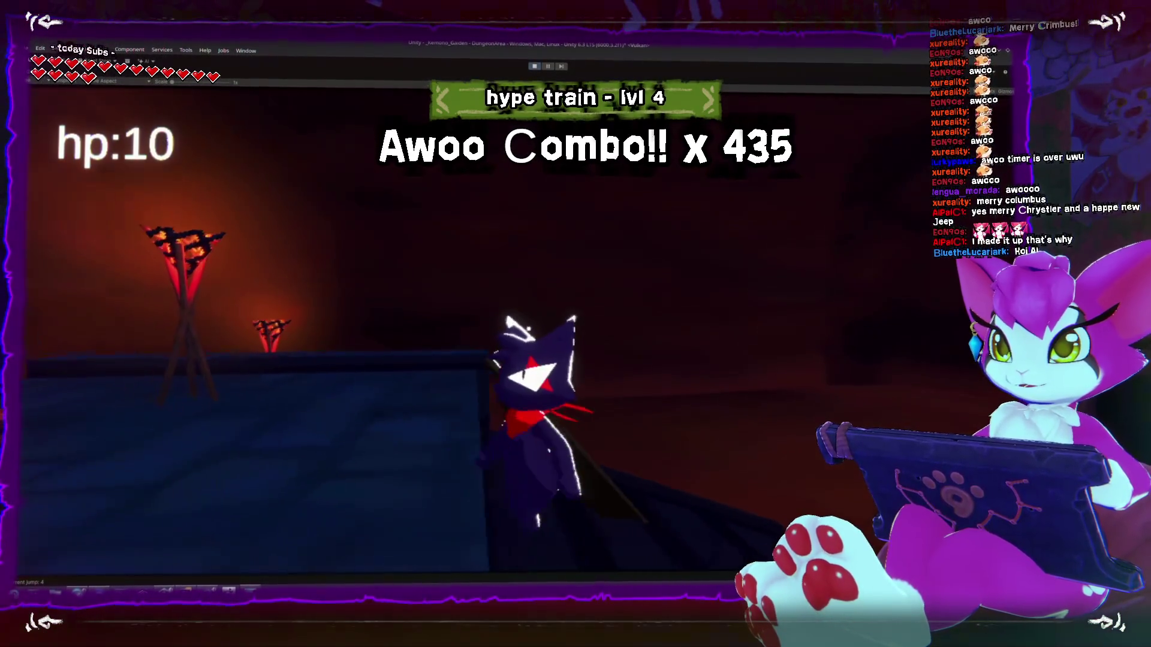
pyautogui.press('w')
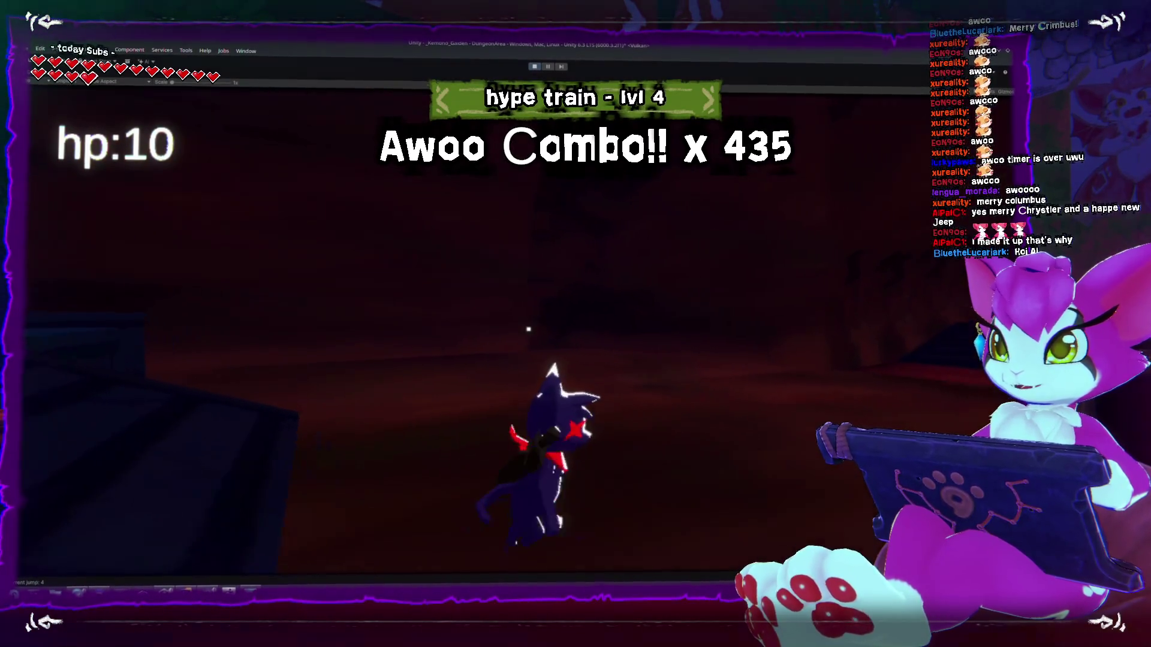
pyautogui.press('w')
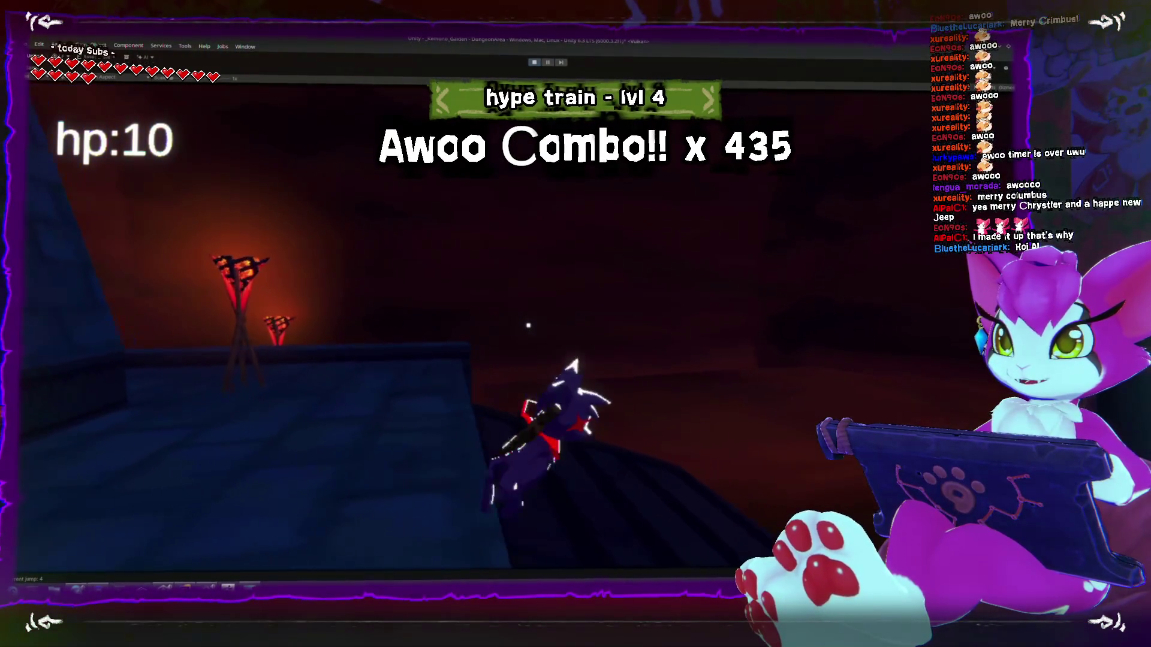
pyautogui.press('w')
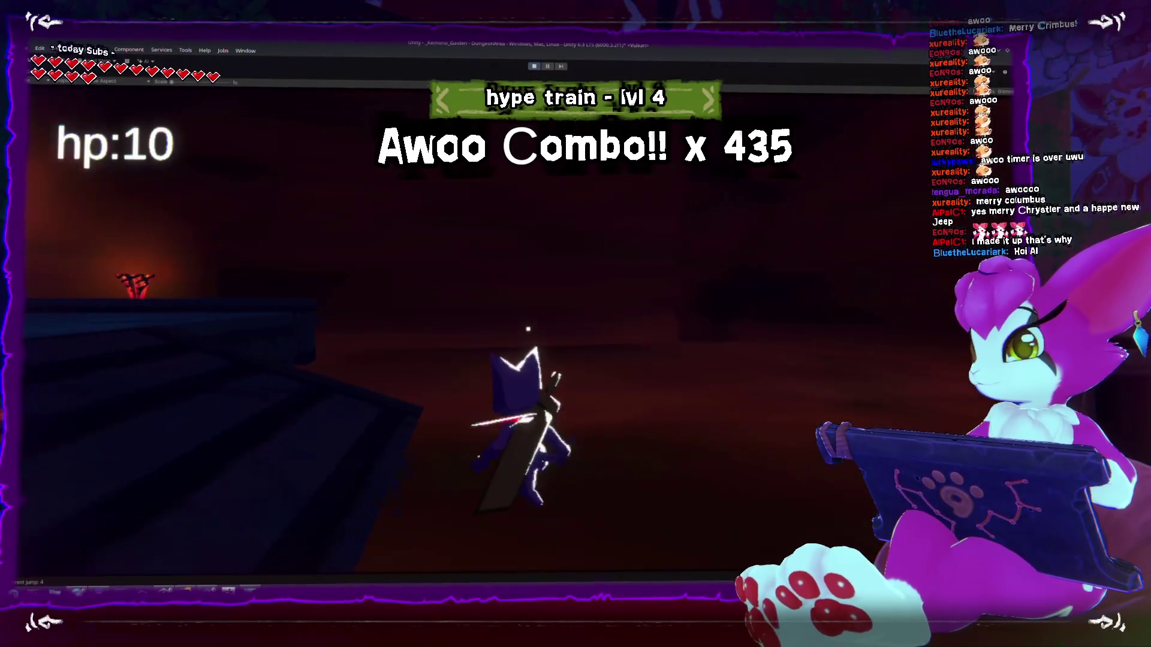
pyautogui.press('w')
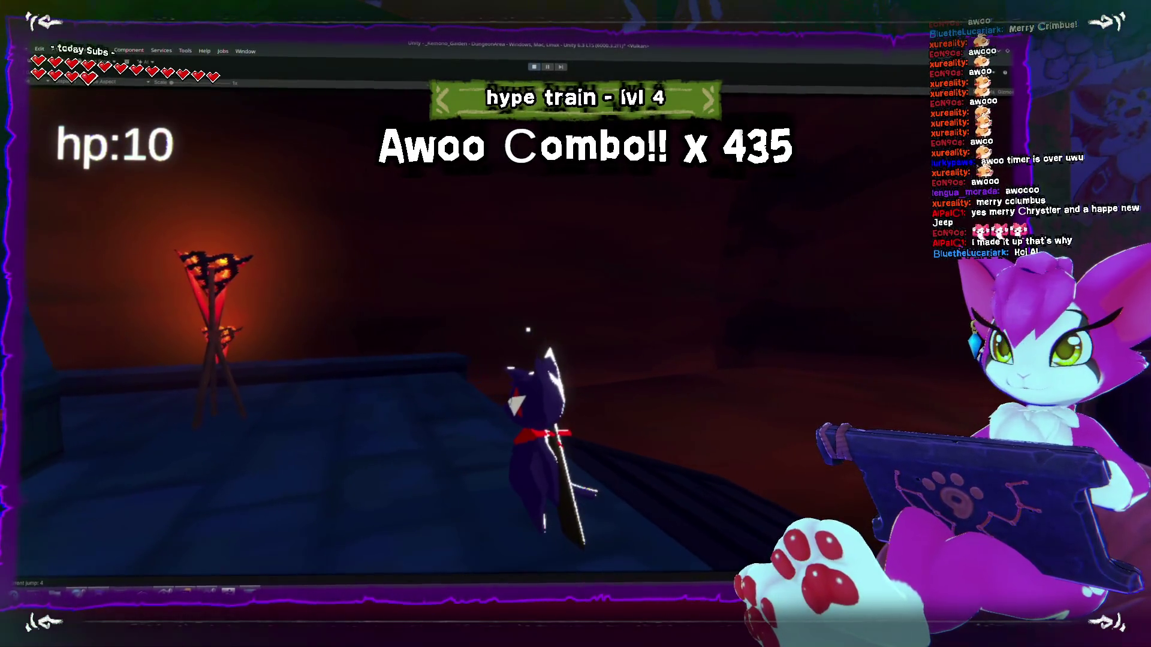
pyautogui.press('w')
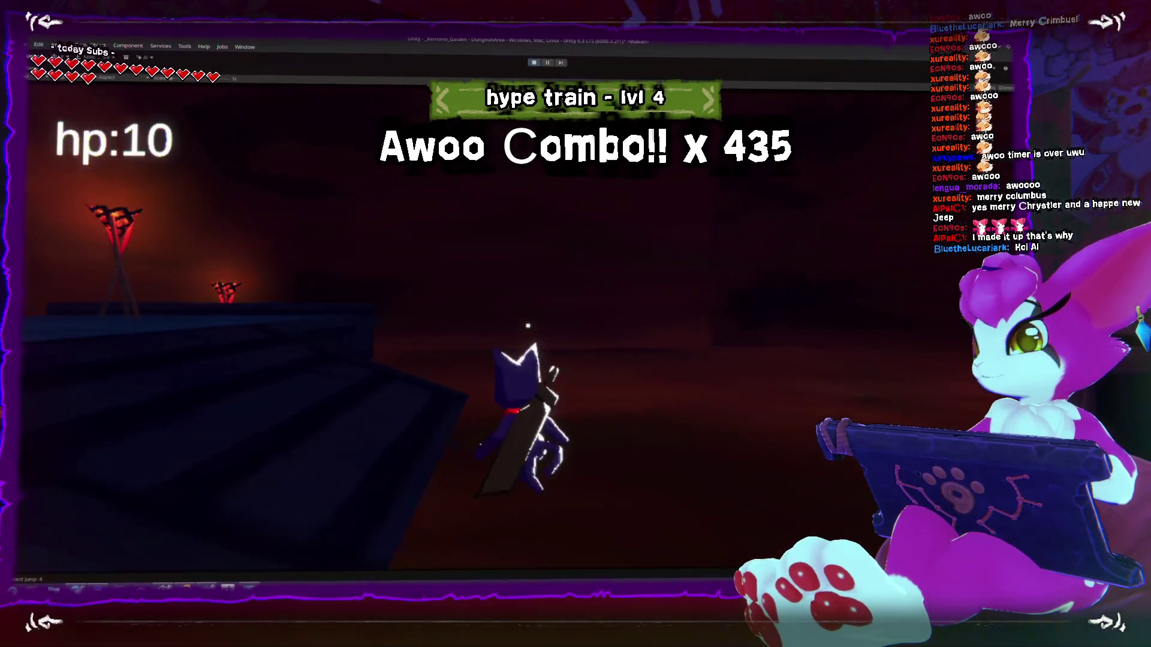
pyautogui.press('w')
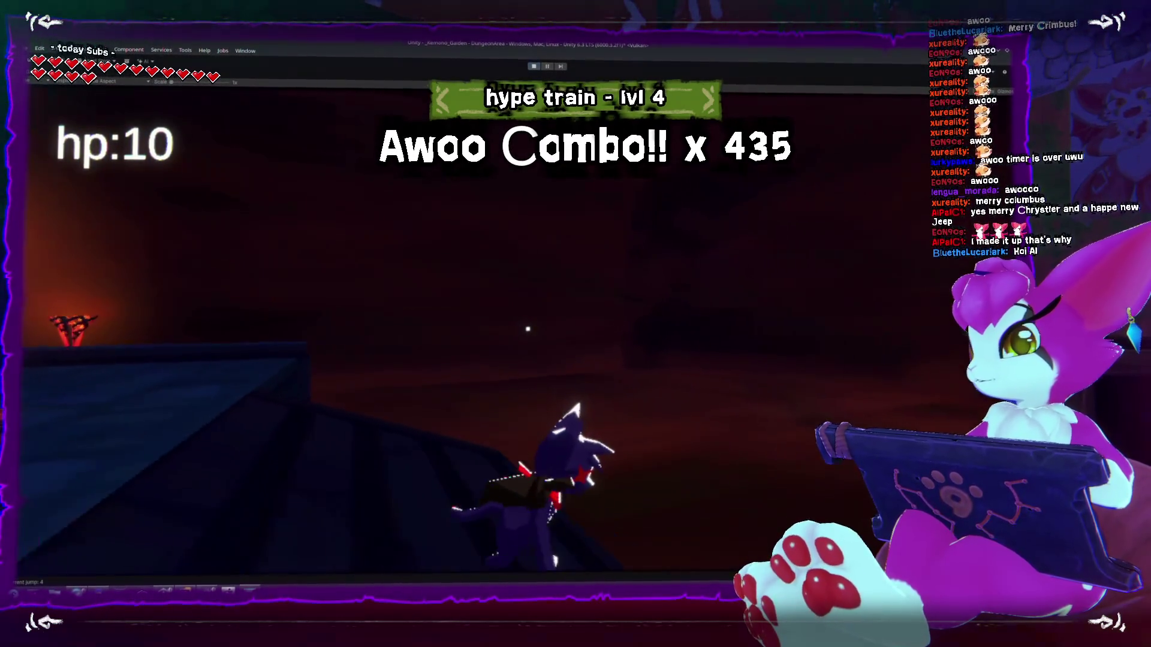
pyautogui.press('w')
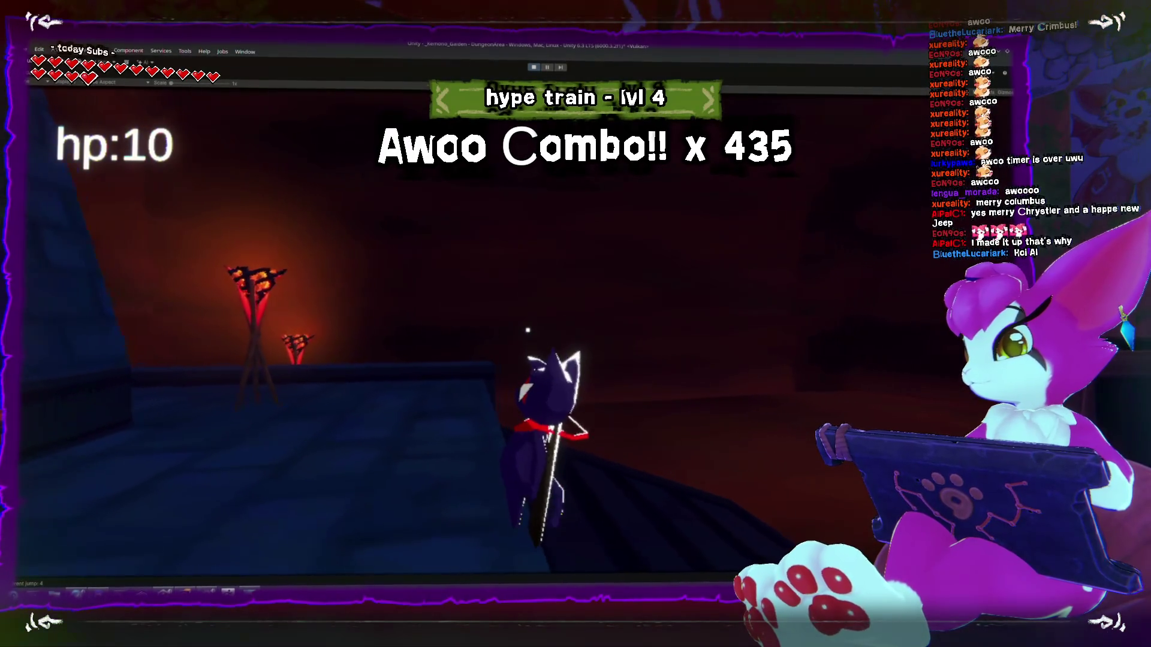
pyautogui.press('w')
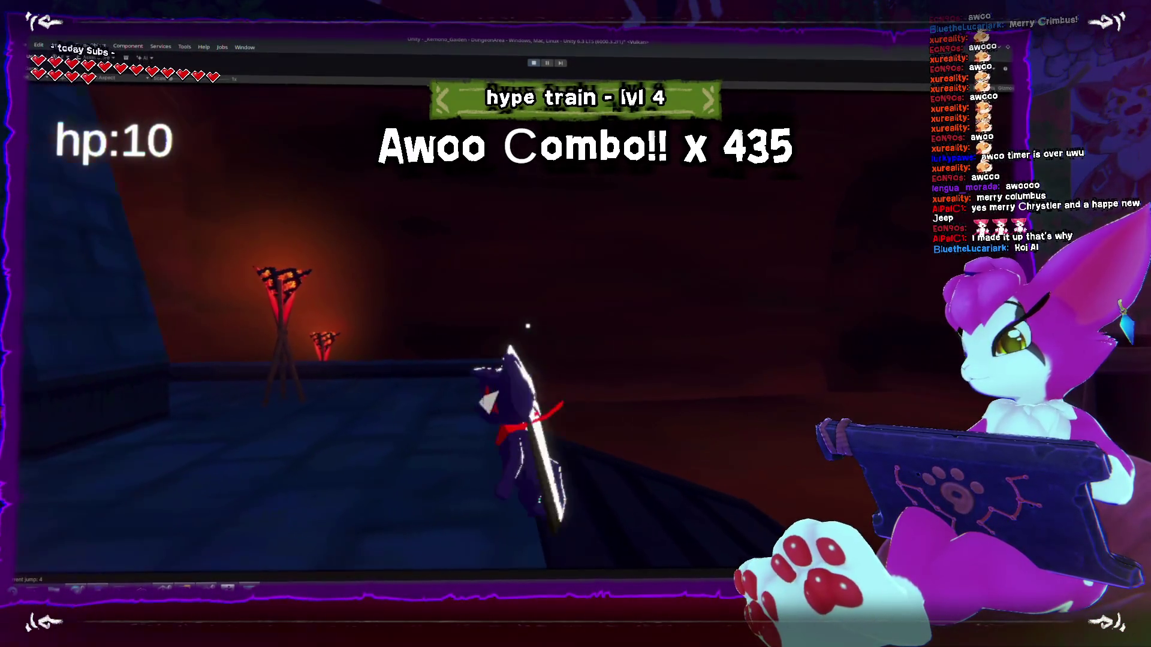
pyautogui.press('w')
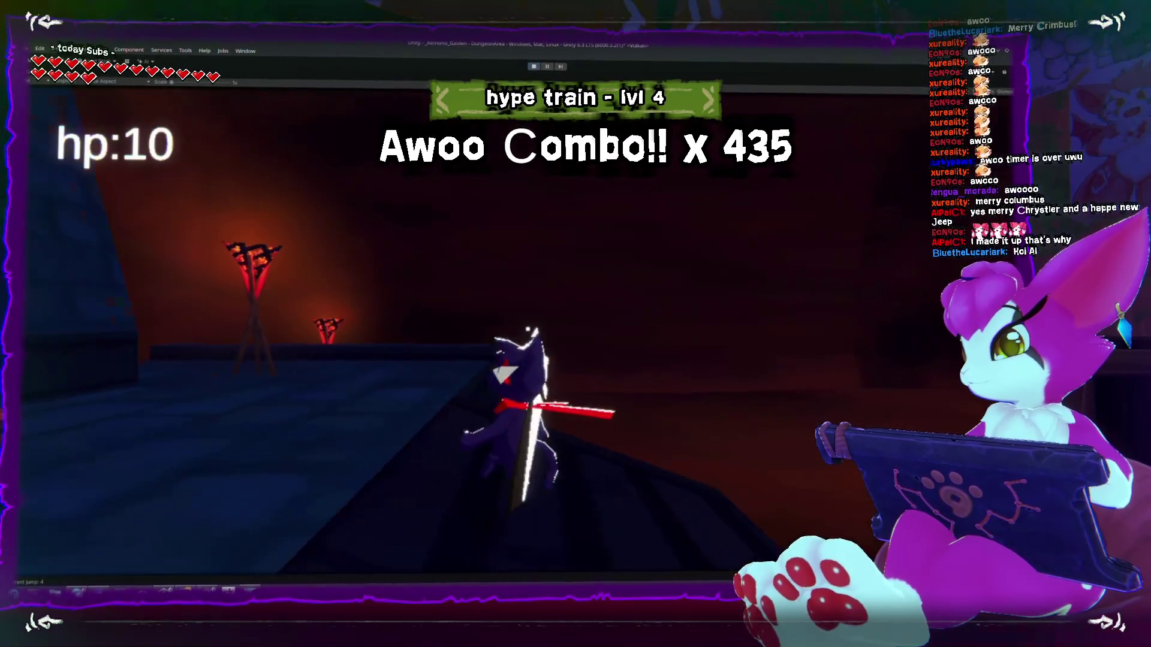
pyautogui.press('w')
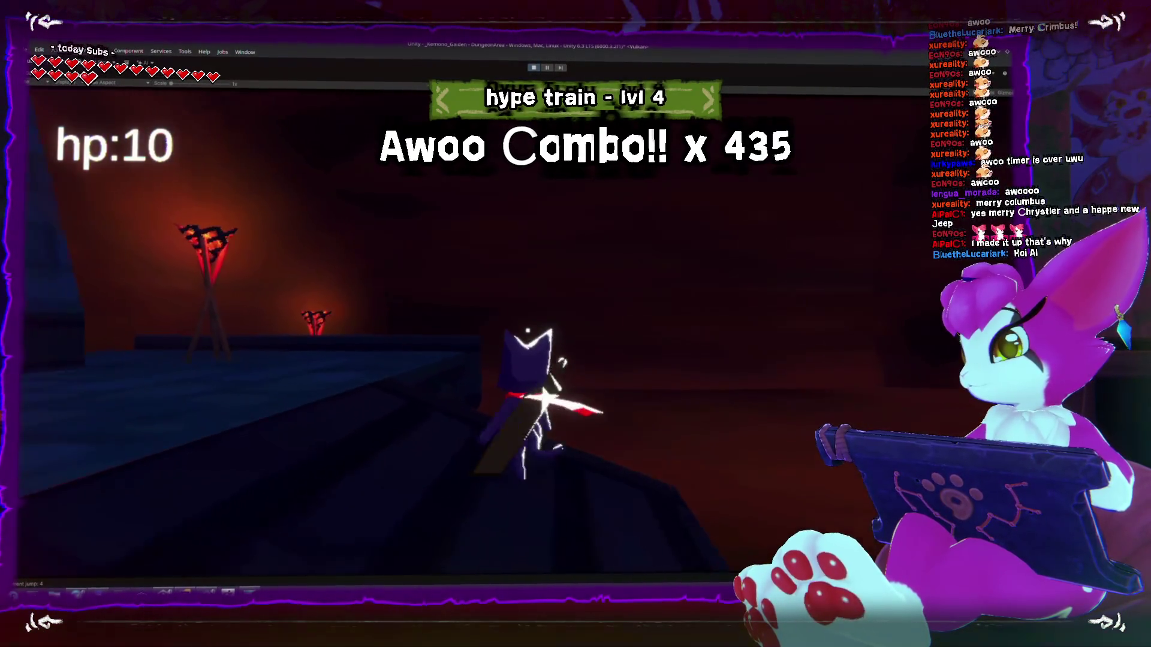
pyautogui.press('w')
pyautogui.press('w')
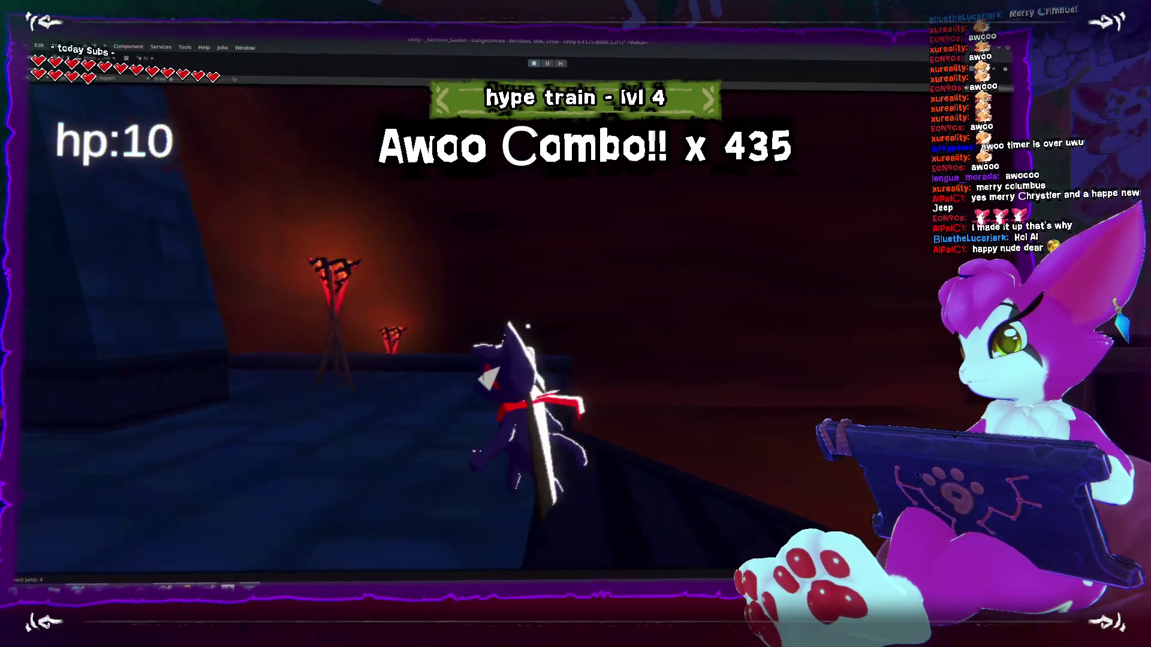
pyautogui.press('w')
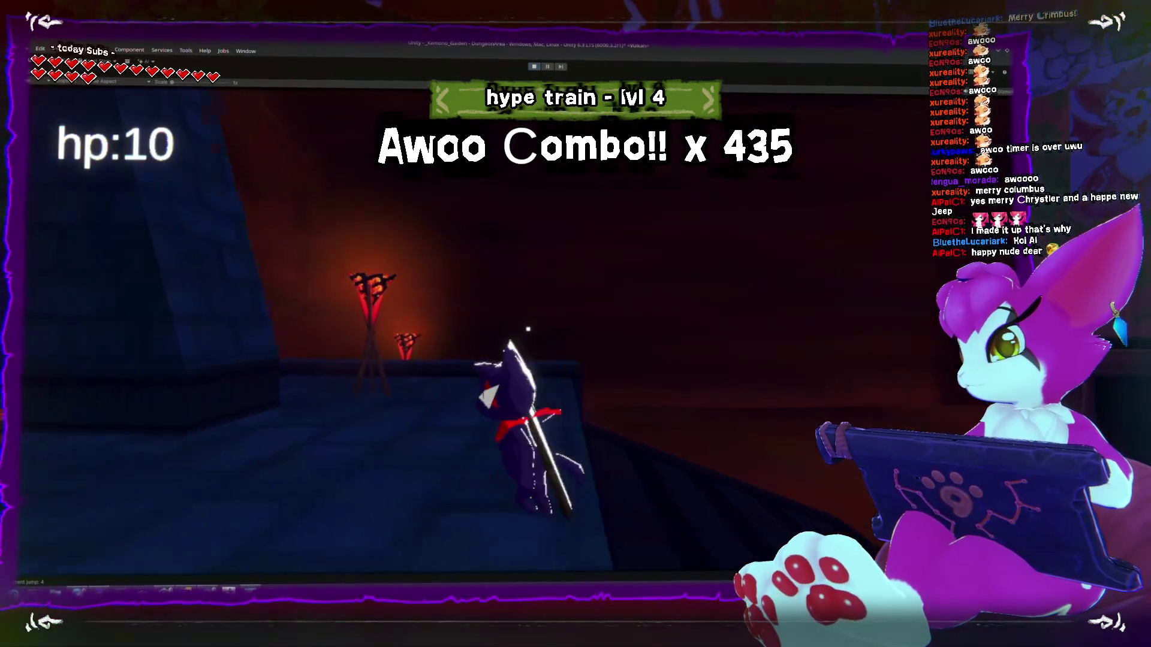
pyautogui.press('w')
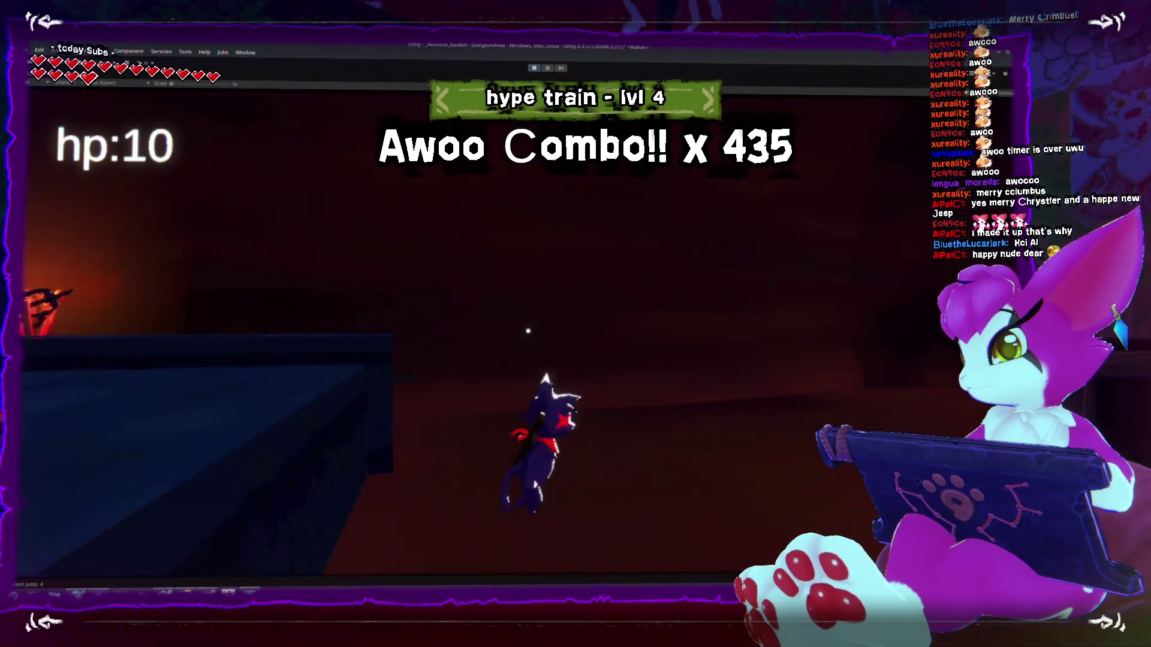
pyautogui.press('w')
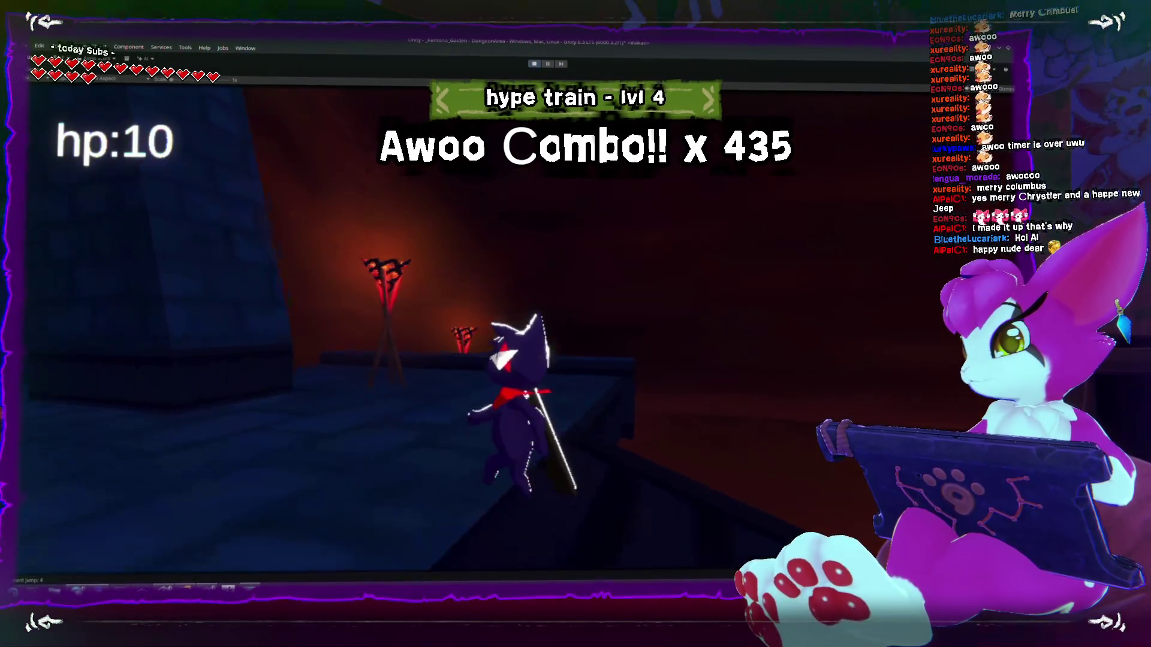
pyautogui.press('w')
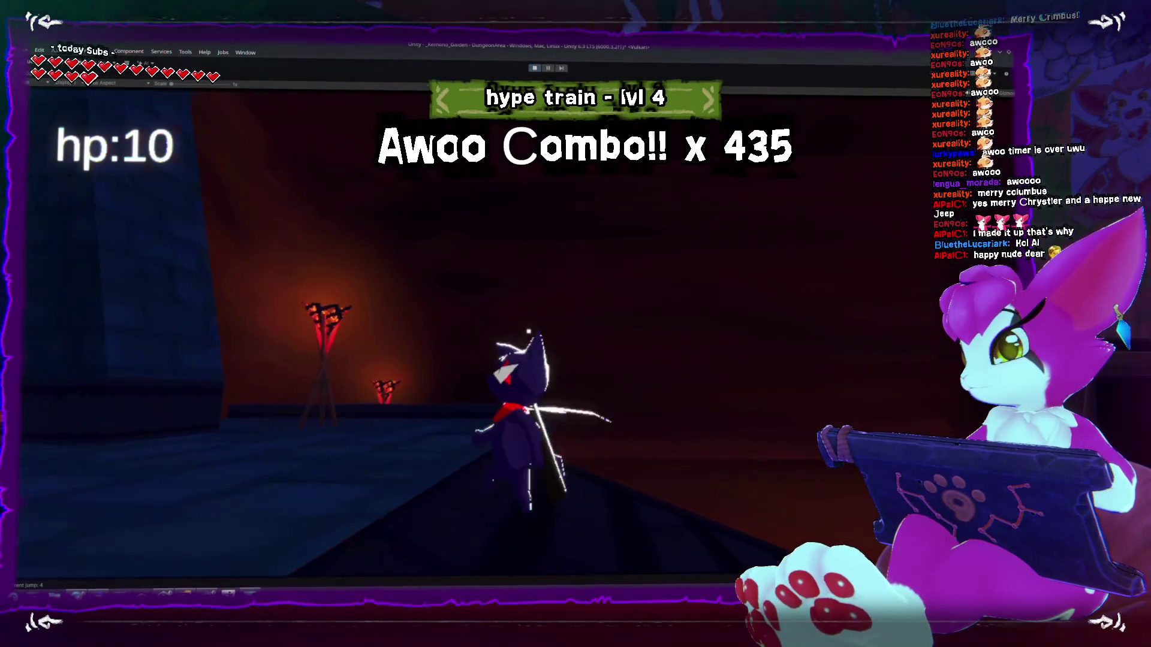
pyautogui.press('w')
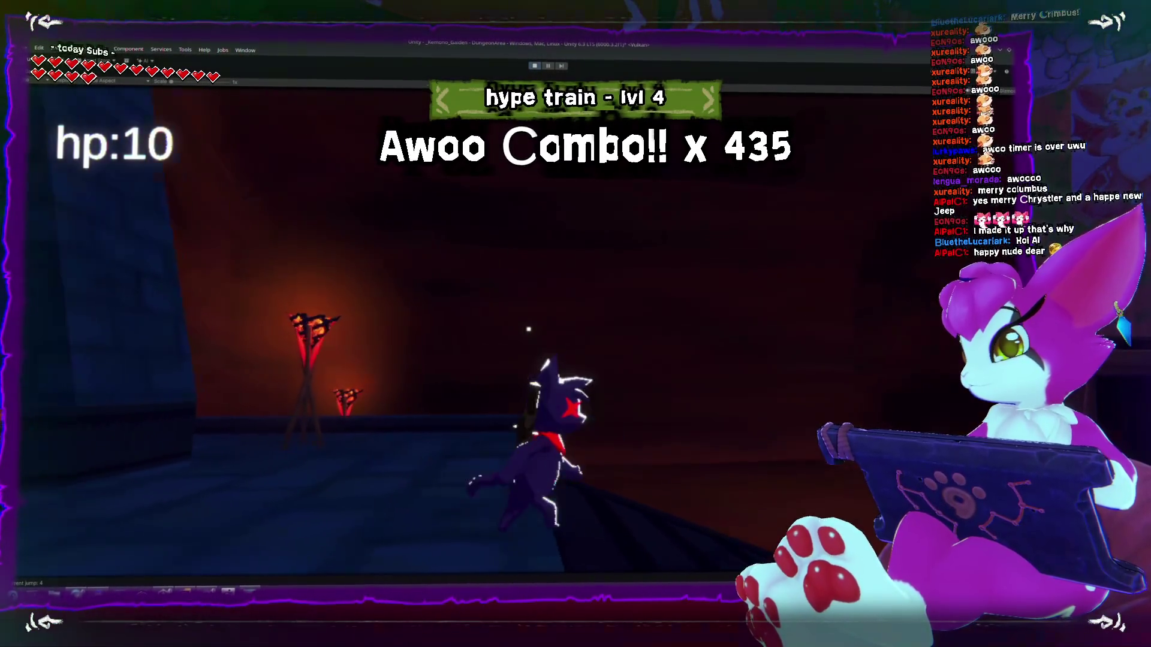
pyautogui.press('w')
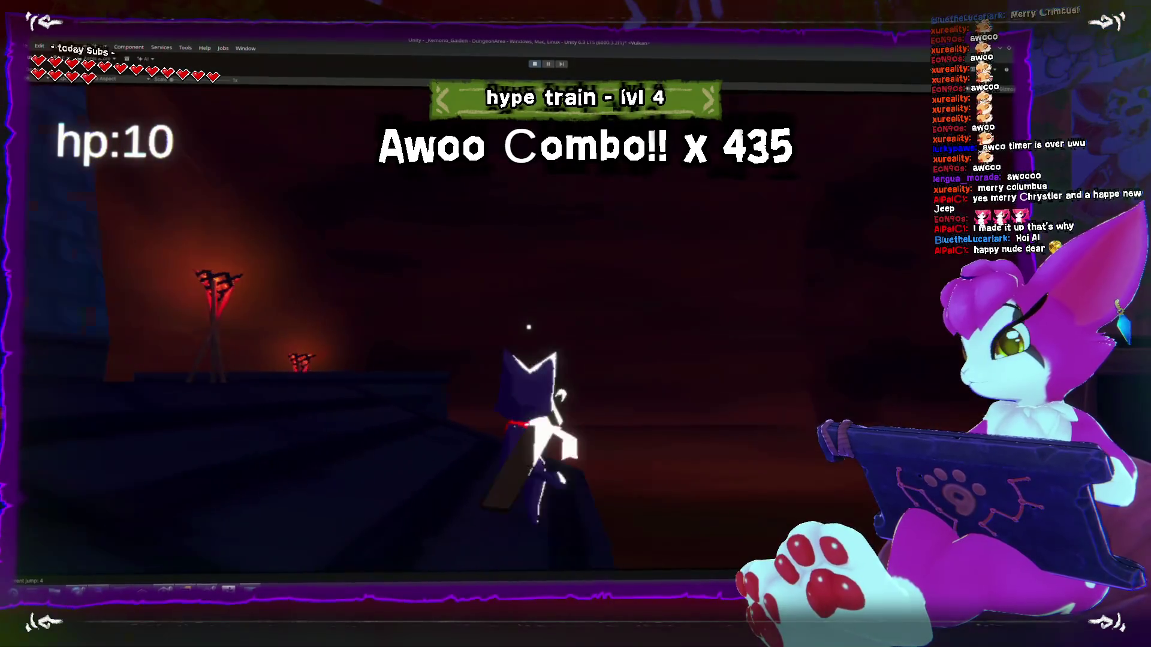
pyautogui.press('w')
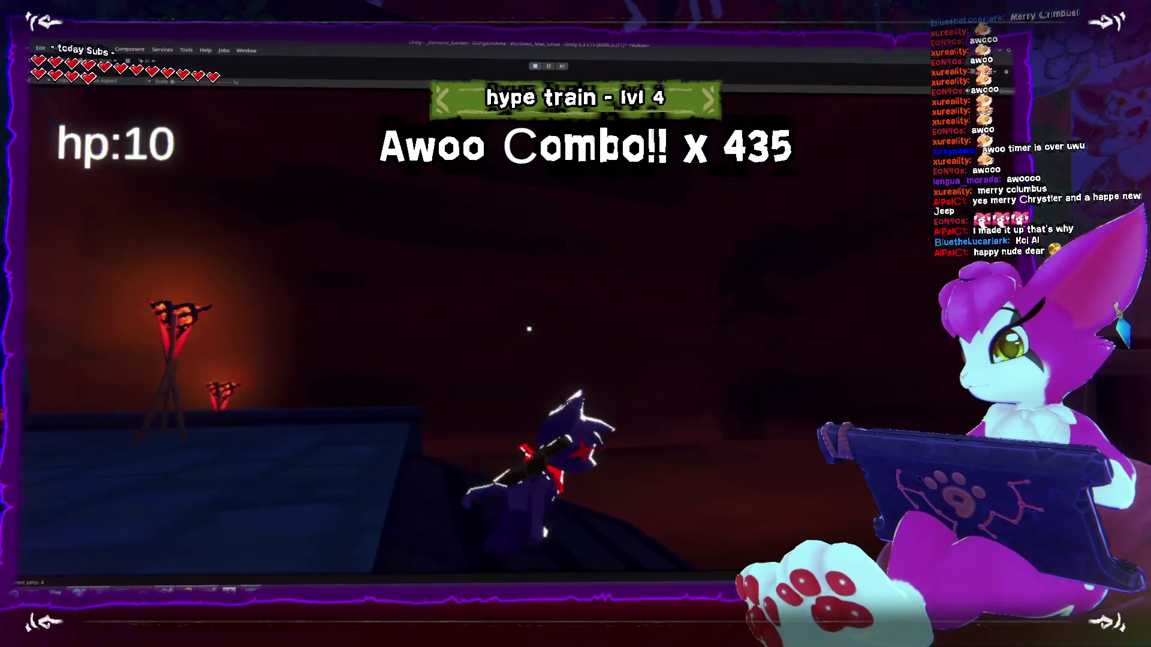
pyautogui.press('w')
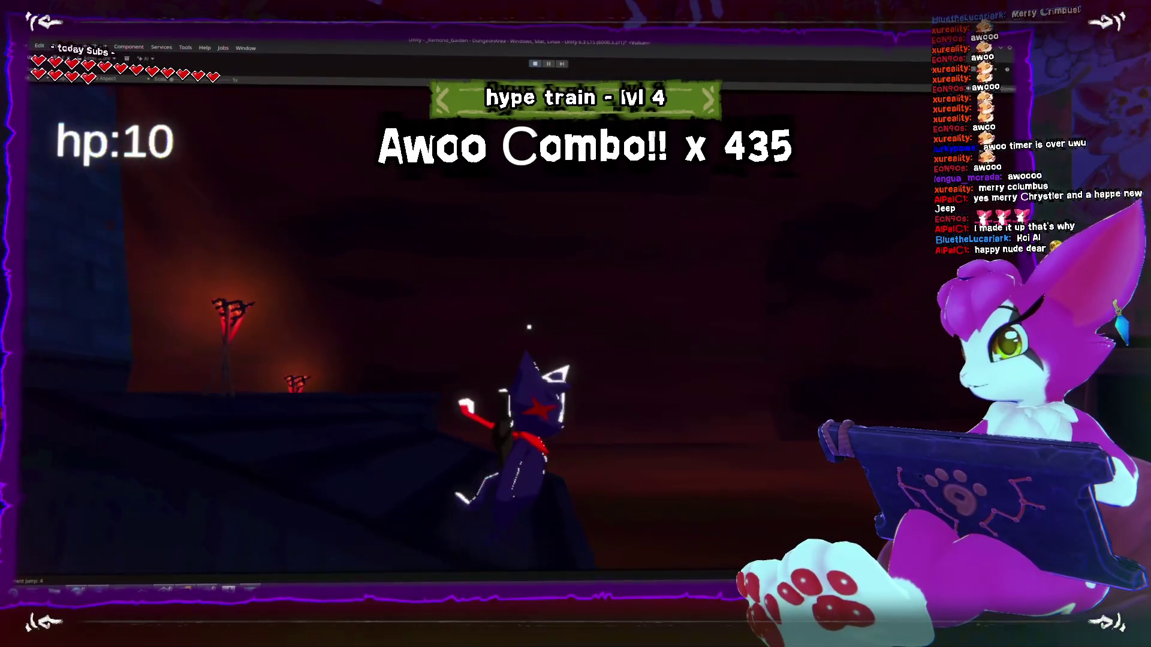
# - Exit the game from the Game Menu and restore the normal editor layout
pyautogui.press('Escape')
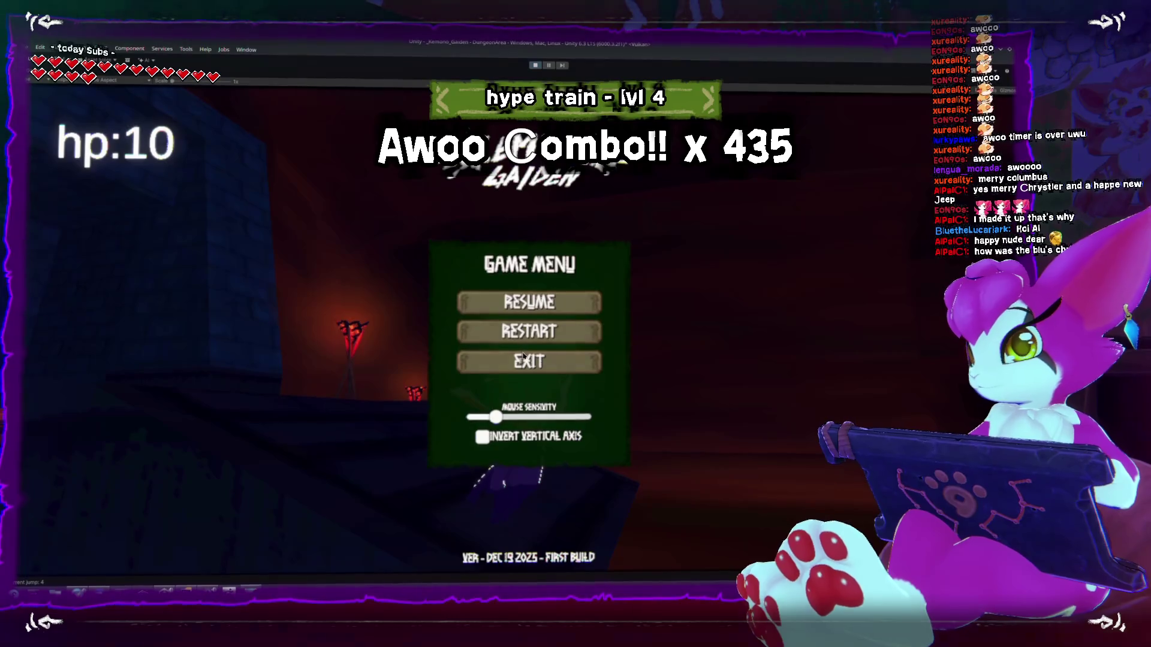
pyautogui.click(524, 362)
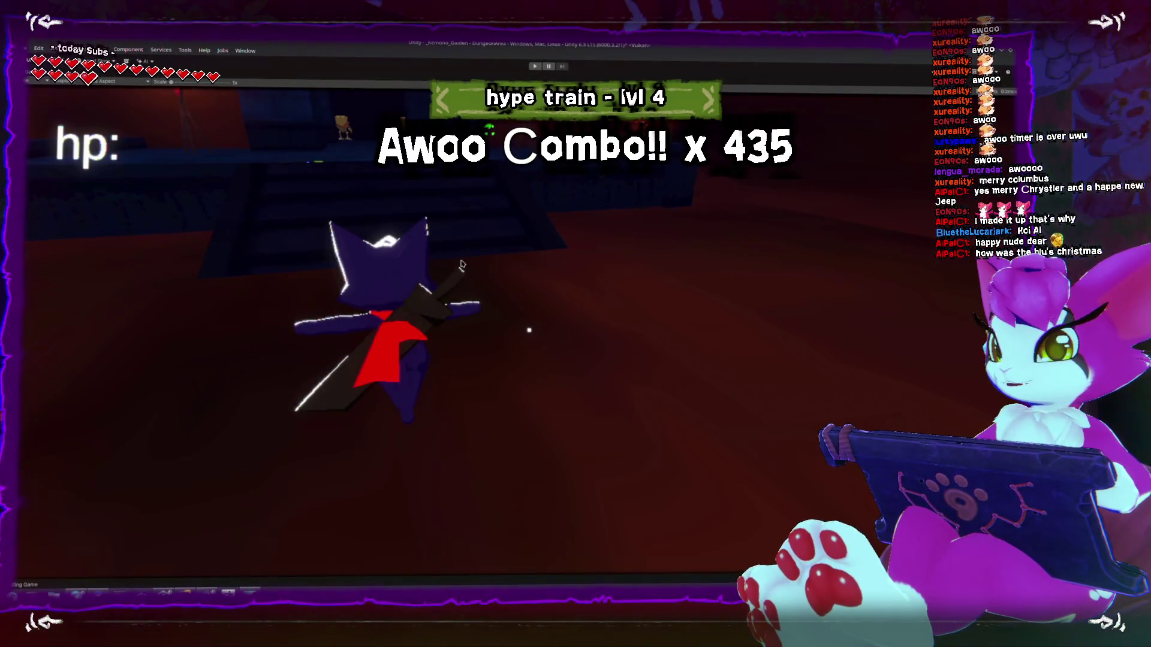
pyautogui.hotkey('shift', 'space')
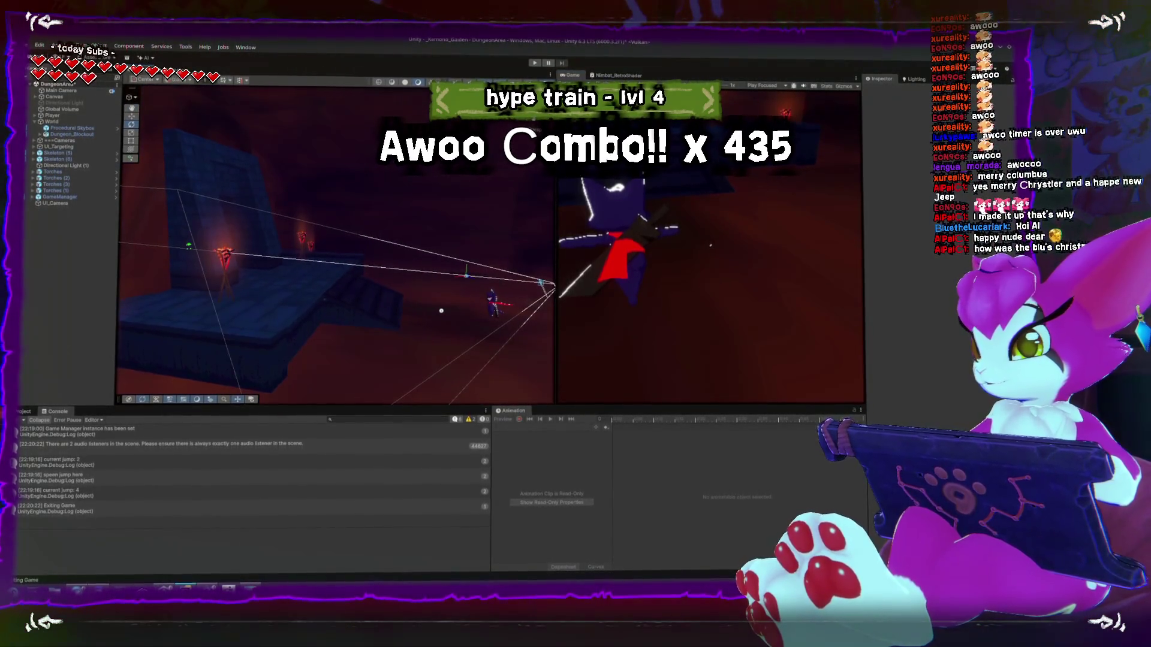
# - Inspect the rotatedGroundDirection lines in ActorBase.cs MoveGround, then return to Unity to reload scripts
pyautogui.hotkey('alt', 'Tab')
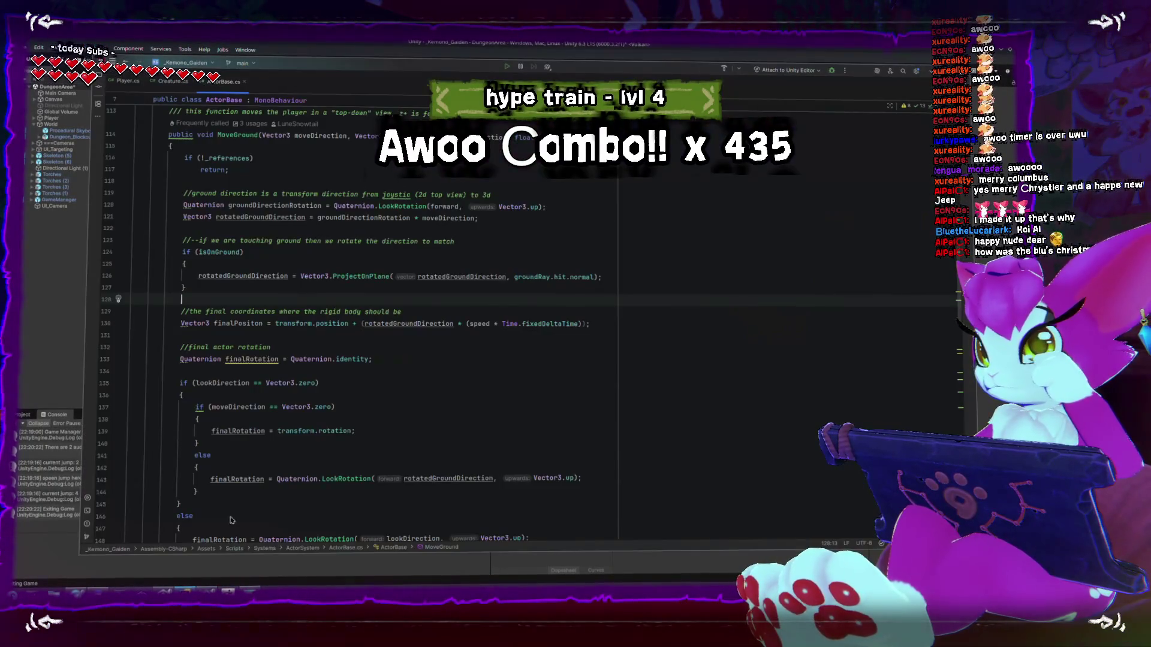
pyautogui.click(195, 308)
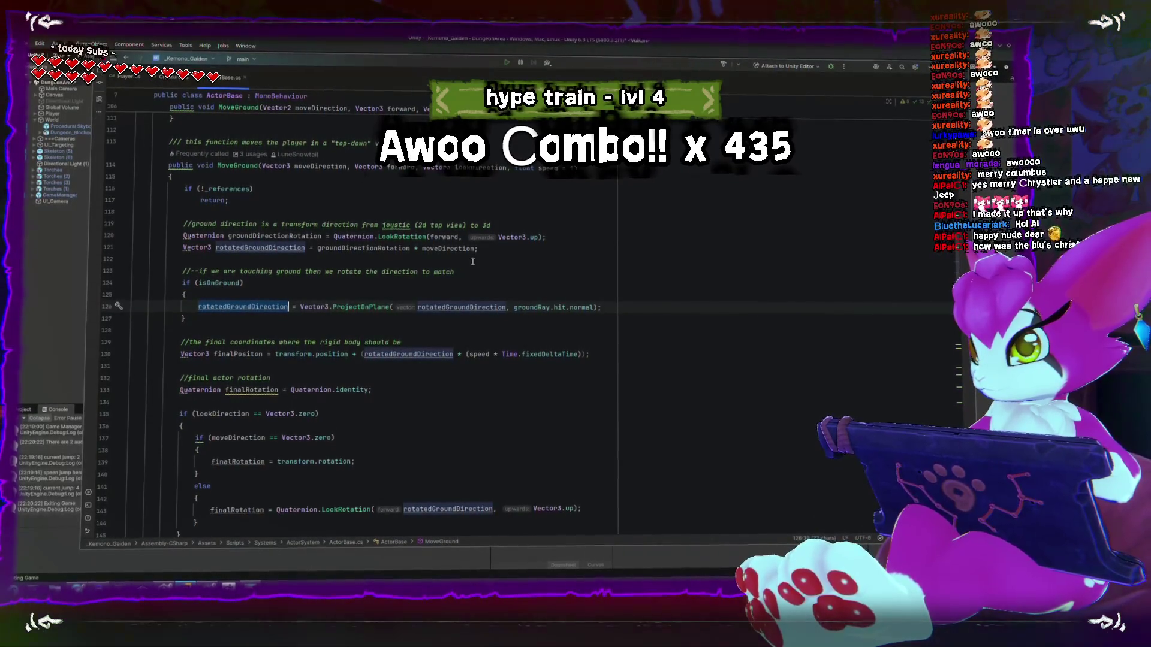
pyautogui.click(216, 247)
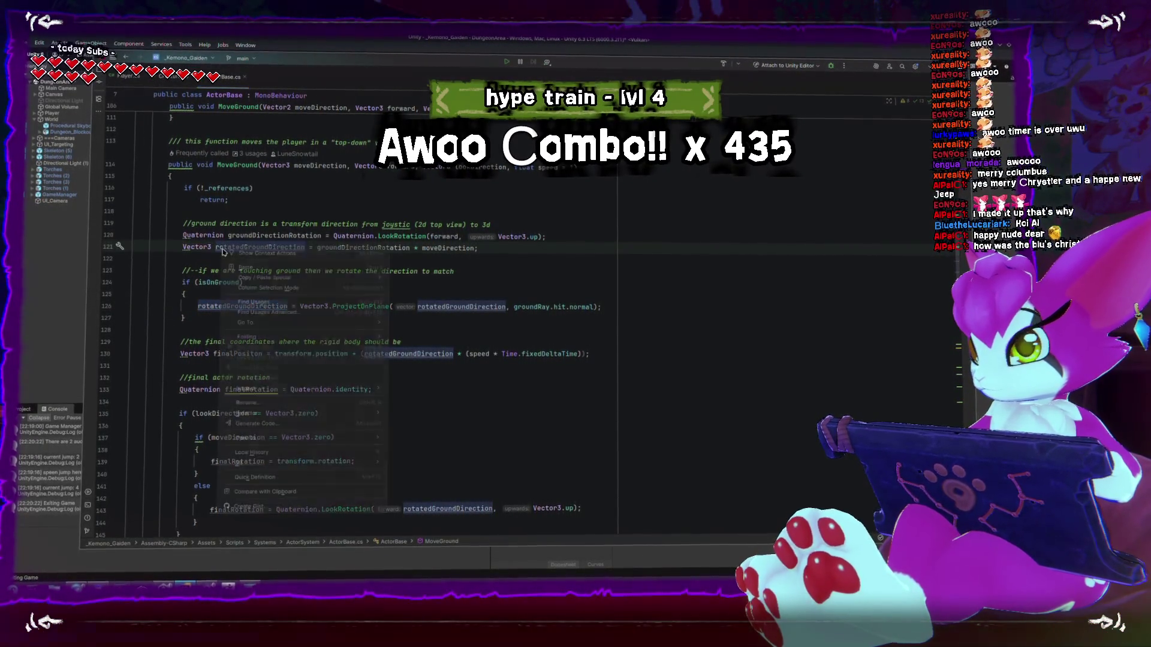
pyautogui.click(205, 260)
pyautogui.click(190, 252)
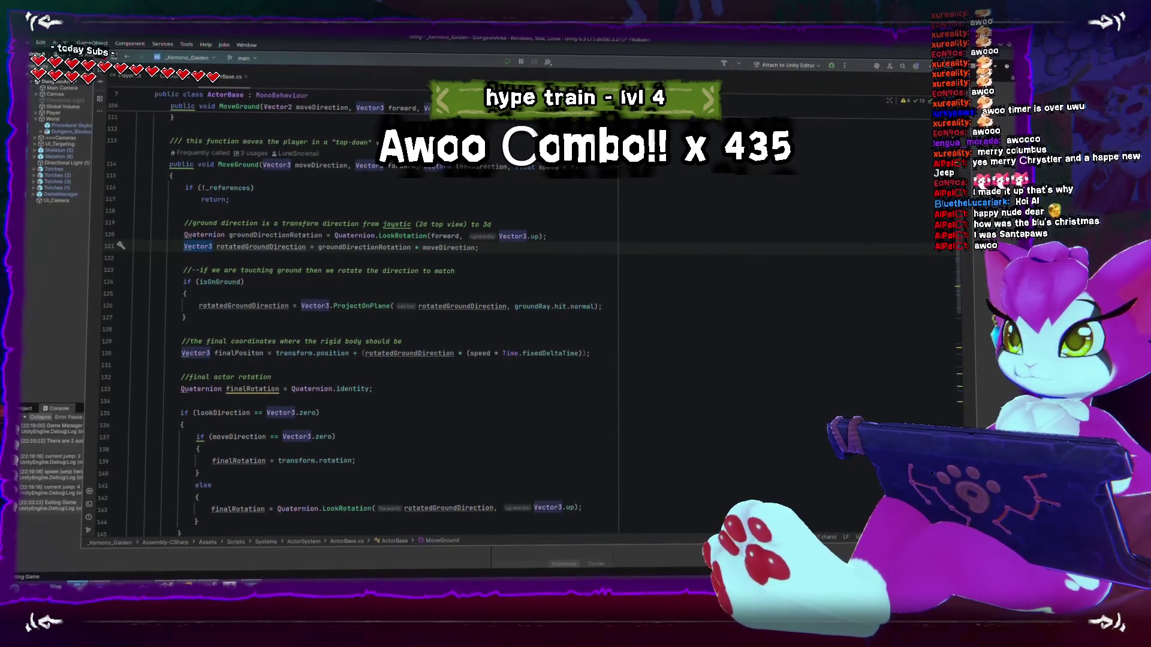
pyautogui.click(220, 582)
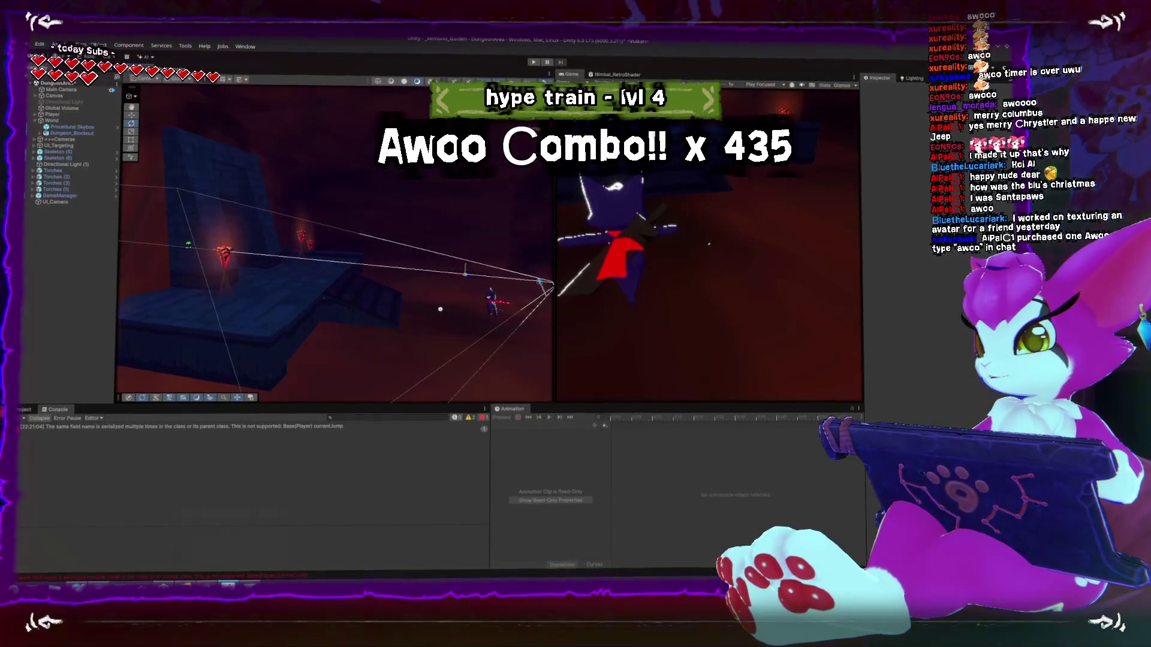
# - Bring ZBrush to the front and rotate the blue creature model to a side view
pyautogui.click(218, 584)
pyautogui.moveTo(539, 383)
pyautogui.mouseDown()
pyautogui.moveTo(665, 384)
pyautogui.moveTo(701, 344)
pyautogui.moveTo(698, 395)
pyautogui.moveTo(686, 327)
pyautogui.moveTo(694, 389)
pyautogui.moveTo(727, 347)
pyautogui.moveTo(706, 352)
pyautogui.moveTo(717, 346)
pyautogui.moveTo(707, 328)
pyautogui.moveTo(669, 329)
pyautogui.moveTo(725, 327)
pyautogui.moveTo(738, 329)
pyautogui.moveTo(723, 393)
pyautogui.moveTo(657, 334)
pyautogui.moveTo(681, 277)
pyautogui.moveTo(666, 267)
pyautogui.mouseUp()
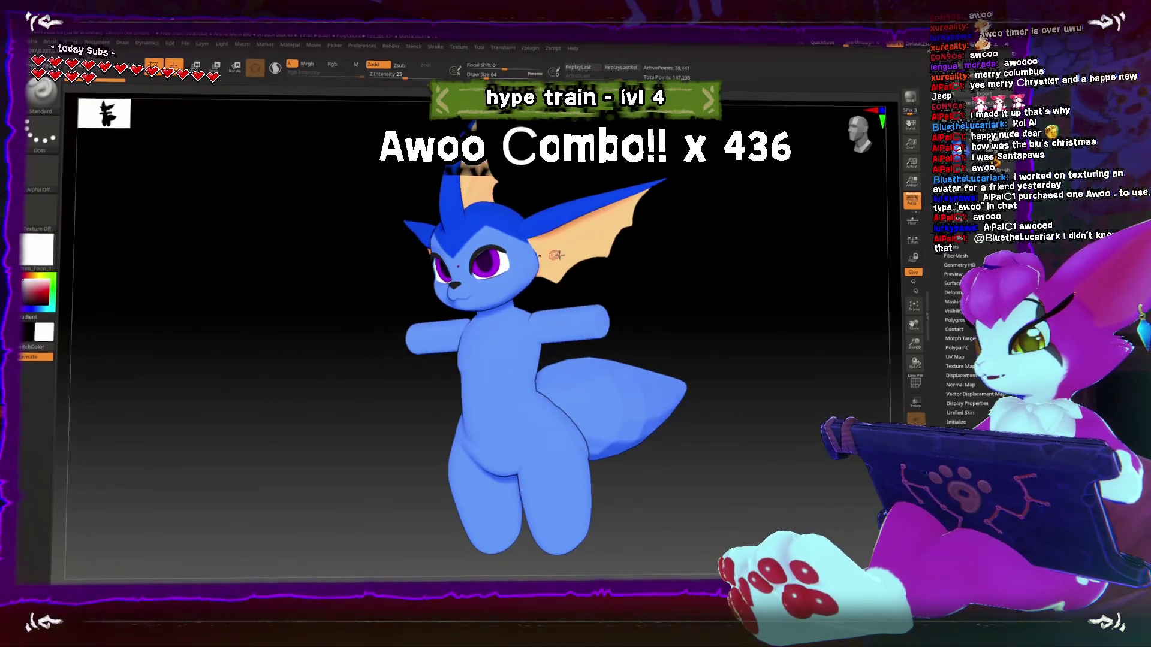
# - Rotate the creature to face forward, then show its side and tail, and return to Unity
pyautogui.moveTo(556, 255); pyautogui.dragTo(693, 287)
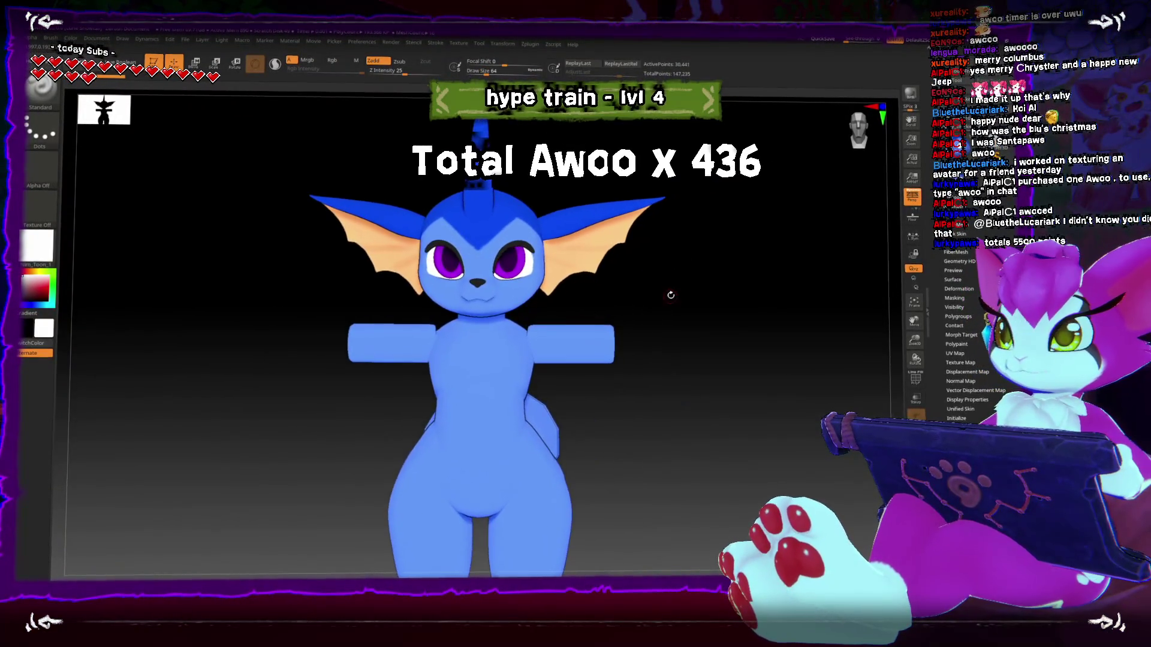
pyautogui.moveTo(676, 324)
pyautogui.mouseDown()
pyautogui.moveTo(634, 323)
pyautogui.moveTo(723, 372)
pyautogui.moveTo(704, 262)
pyautogui.moveTo(641, 254)
pyautogui.moveTo(663, 322)
pyautogui.moveTo(647, 398)
pyautogui.moveTo(760, 198)
pyautogui.mouseUp()
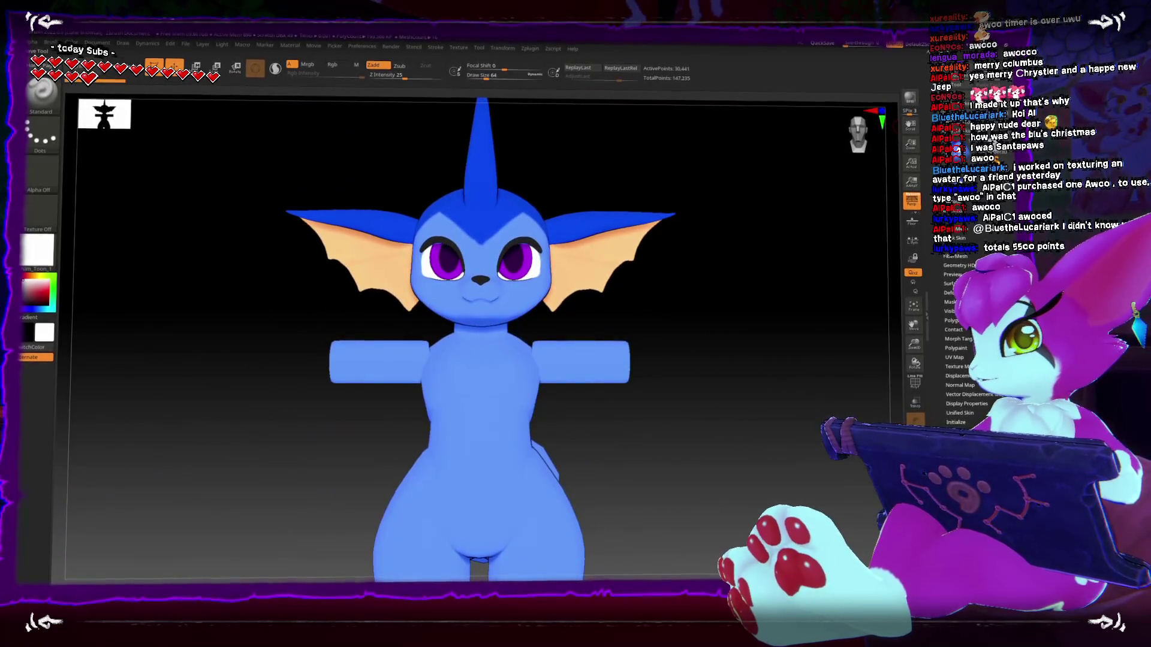
pyautogui.hotkey('alt', 'Tab')
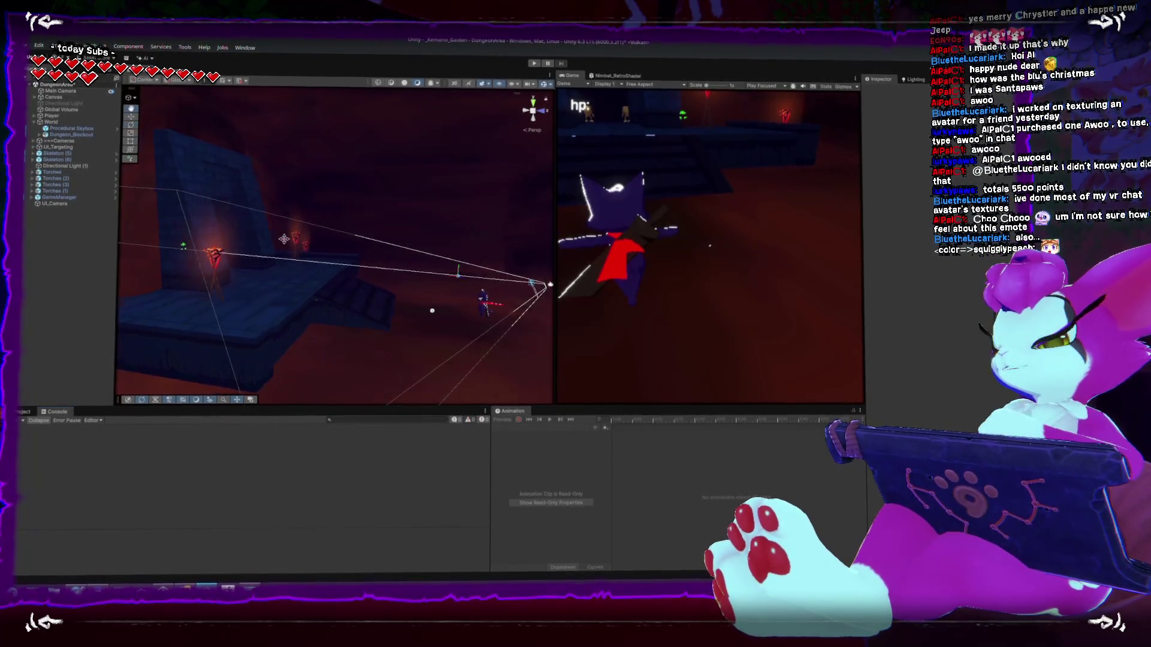
# - Select the Player in the Hierarchy, frame it with F, and orbit around it from above
pyautogui.moveTo(292, 244); pyautogui.dragTo(247, 253)
pyautogui.moveTo(337, 241); pyautogui.dragTo(328, 279)
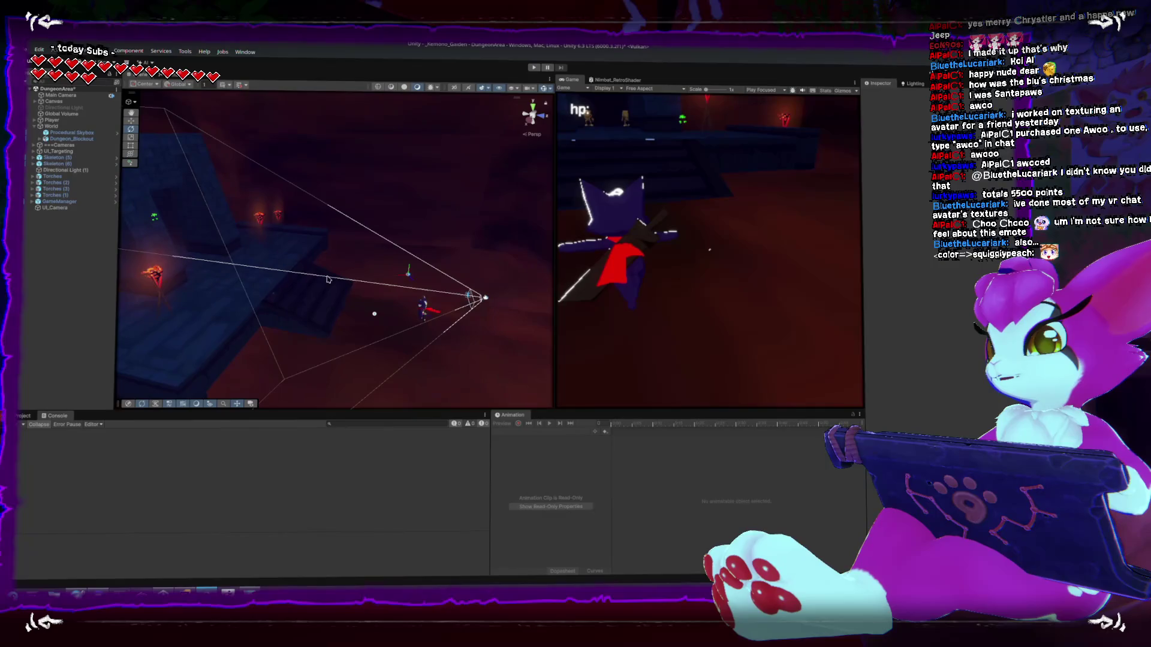
pyautogui.click(423, 308)
pyautogui.press('f')
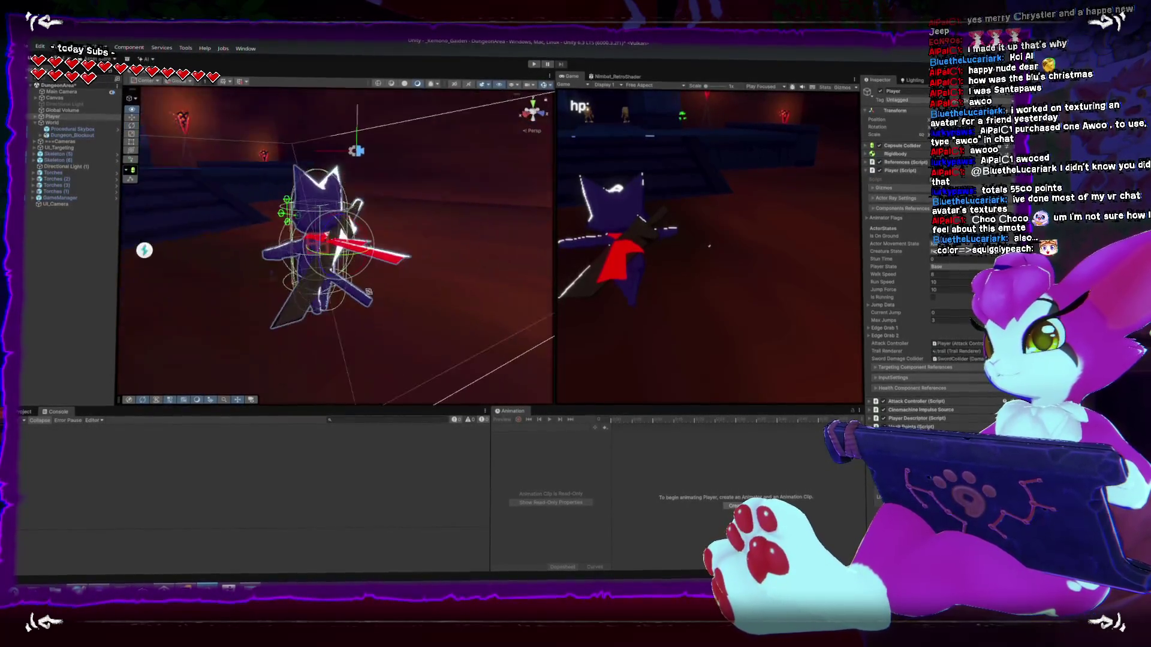
pyautogui.moveTo(321, 286)
pyautogui.mouseDown()
pyautogui.moveTo(342, 279)
pyautogui.moveTo(305, 233)
pyautogui.moveTo(291, 279)
pyautogui.moveTo(372, 278)
pyautogui.mouseUp()
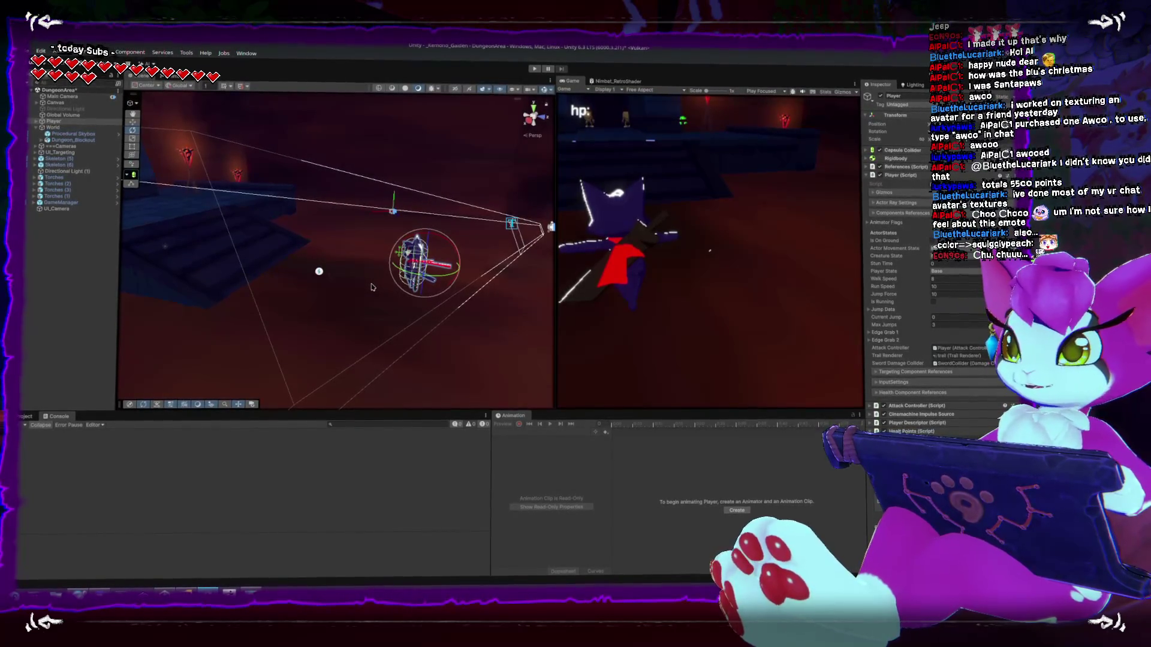
pyautogui.press('f')
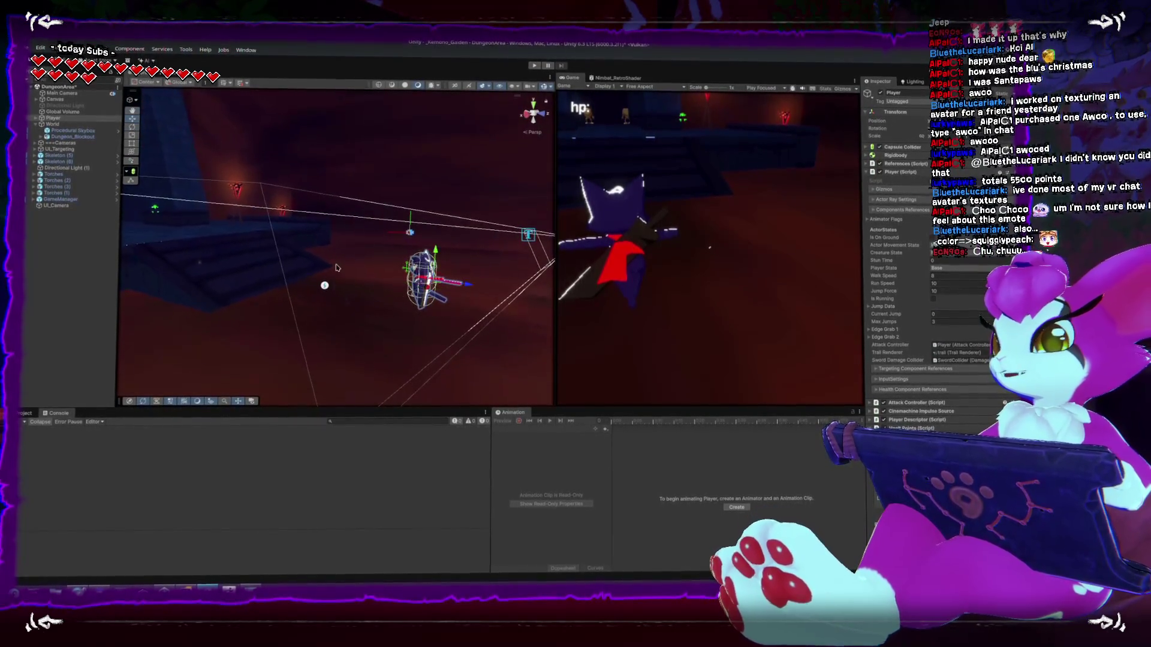
pyautogui.moveTo(230, 311); pyautogui.dragTo(323, 226)
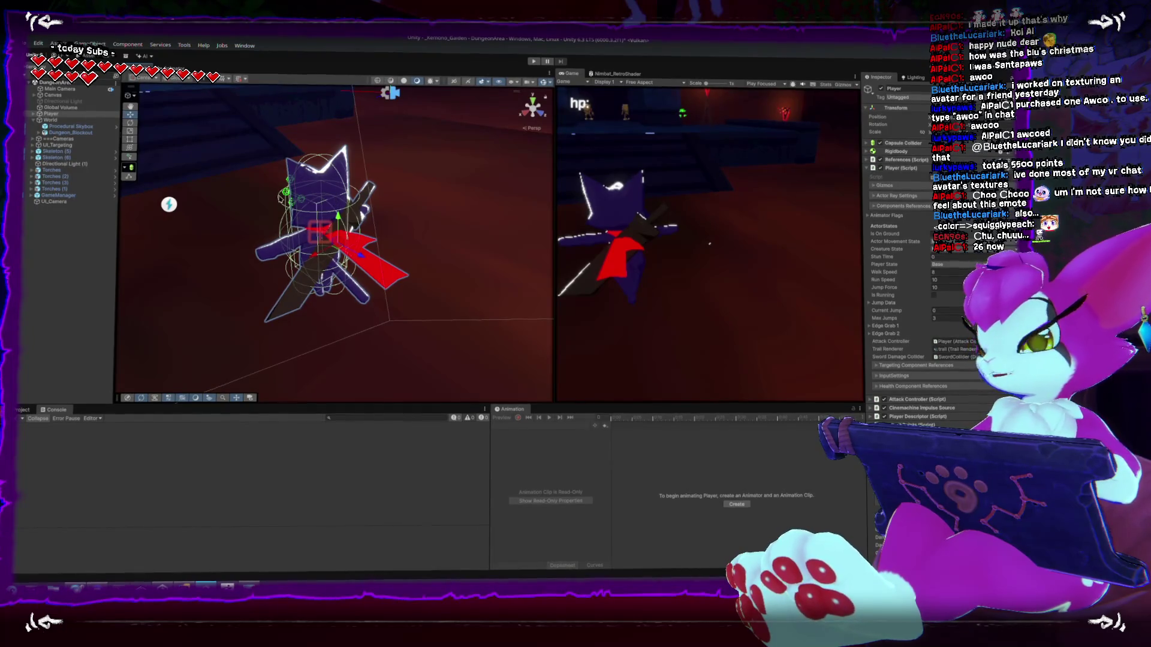
# - Orbit and zoom around the Player, then switch to ActorBase.cs MoveGround in Rider
pyautogui.moveTo(371, 179)
pyautogui.mouseDown()
pyautogui.moveTo(270, 150)
pyautogui.moveTo(360, 210)
pyautogui.moveTo(367, 231)
pyautogui.moveTo(318, 277)
pyautogui.mouseUp()
pyautogui.scroll(3, 376, 226)
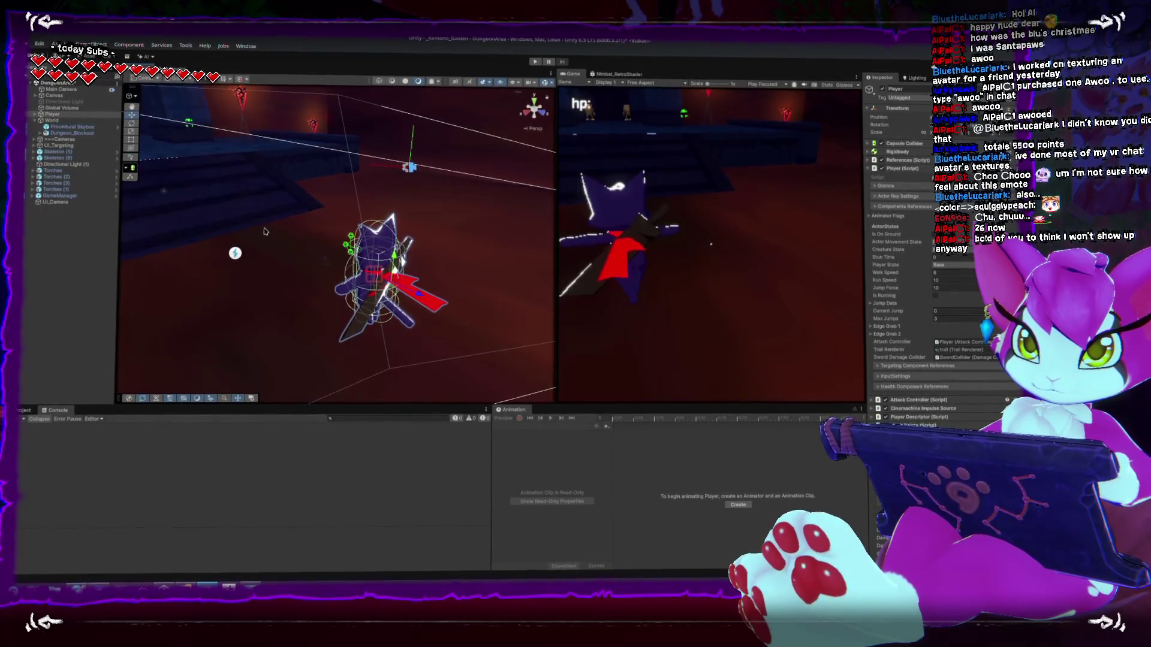
pyautogui.press('f')
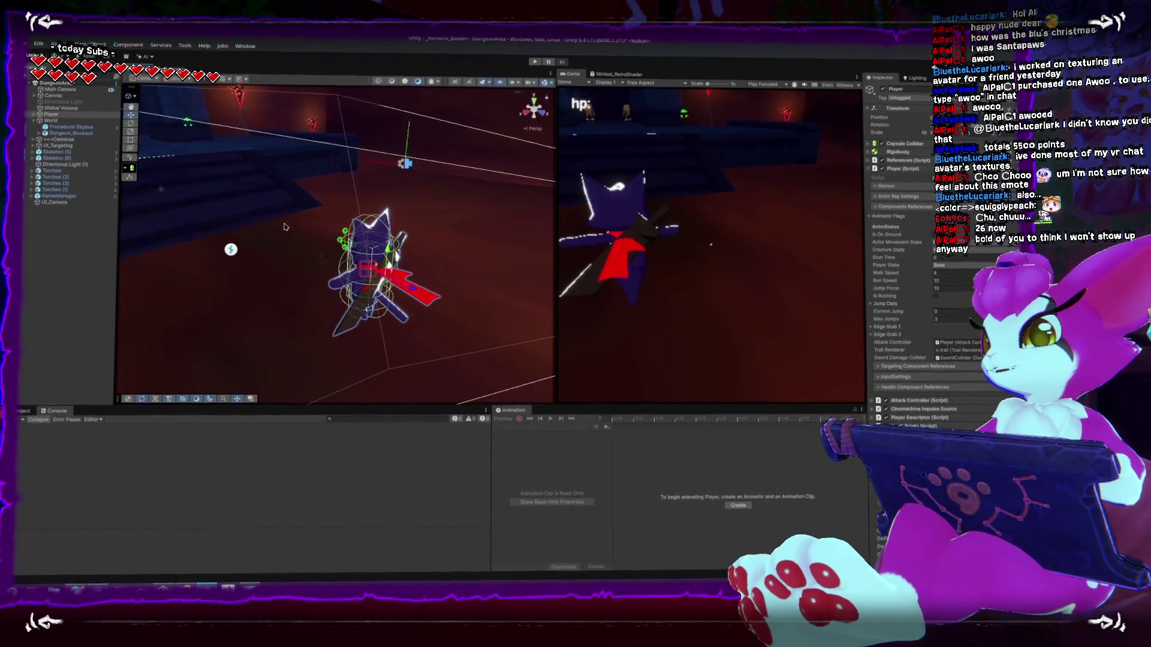
pyautogui.moveTo(348, 245)
pyautogui.mouseDown()
pyautogui.moveTo(396, 220)
pyautogui.moveTo(350, 238)
pyautogui.mouseUp()
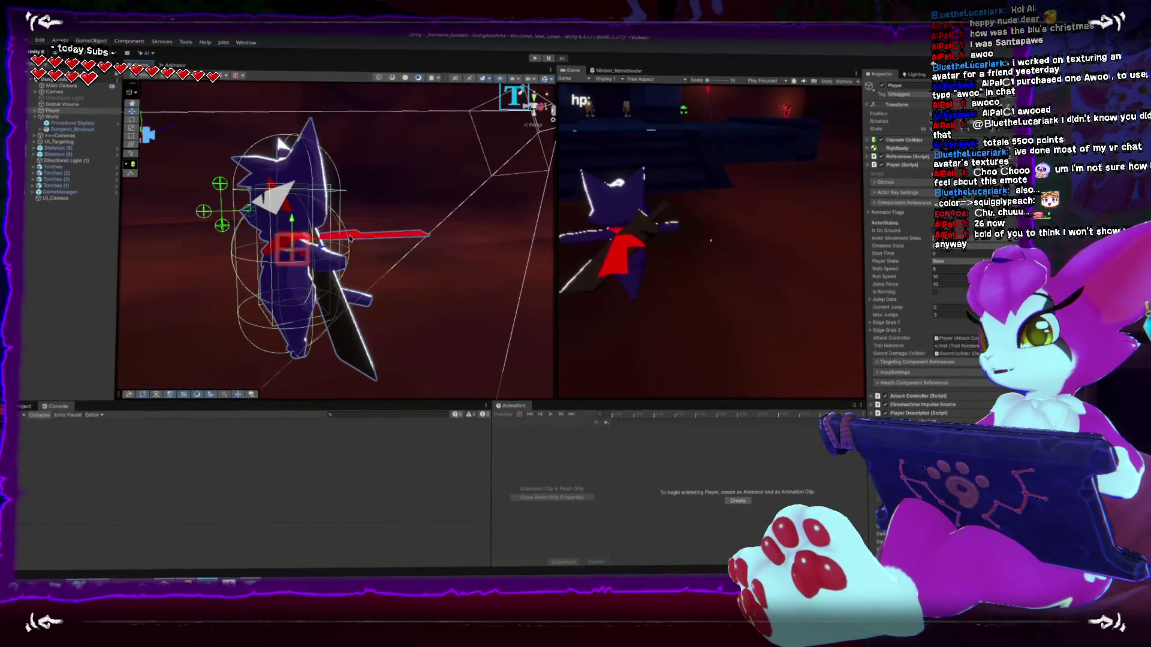
pyautogui.scroll(-5, 282, 144)
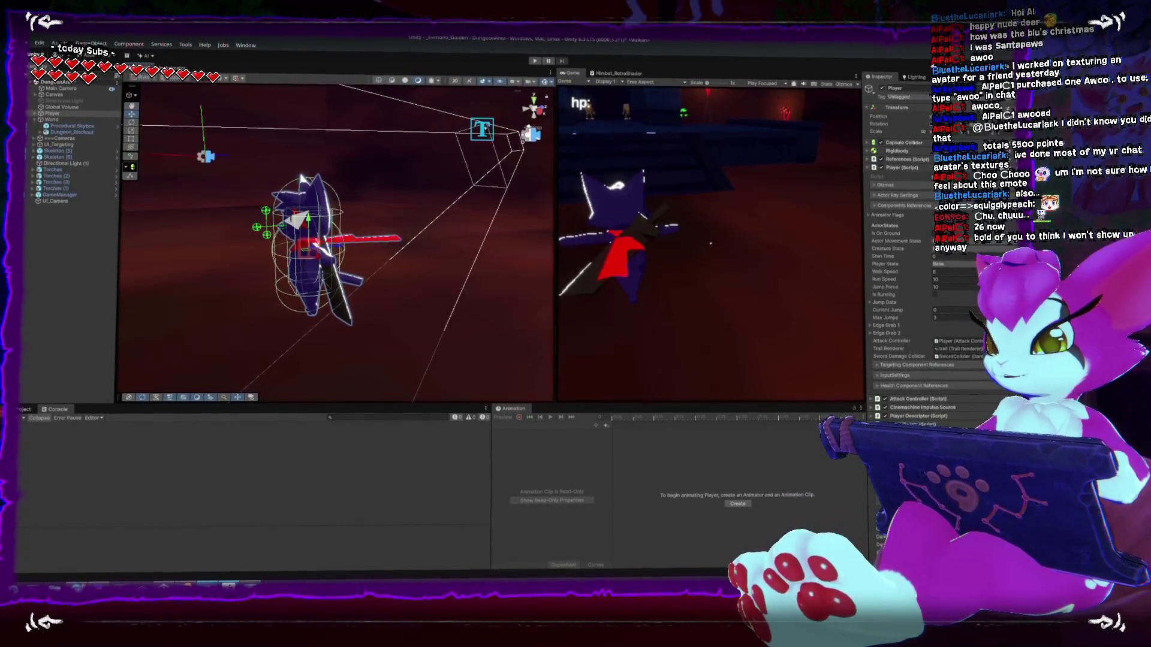
pyautogui.hotkey('alt', 'Tab')
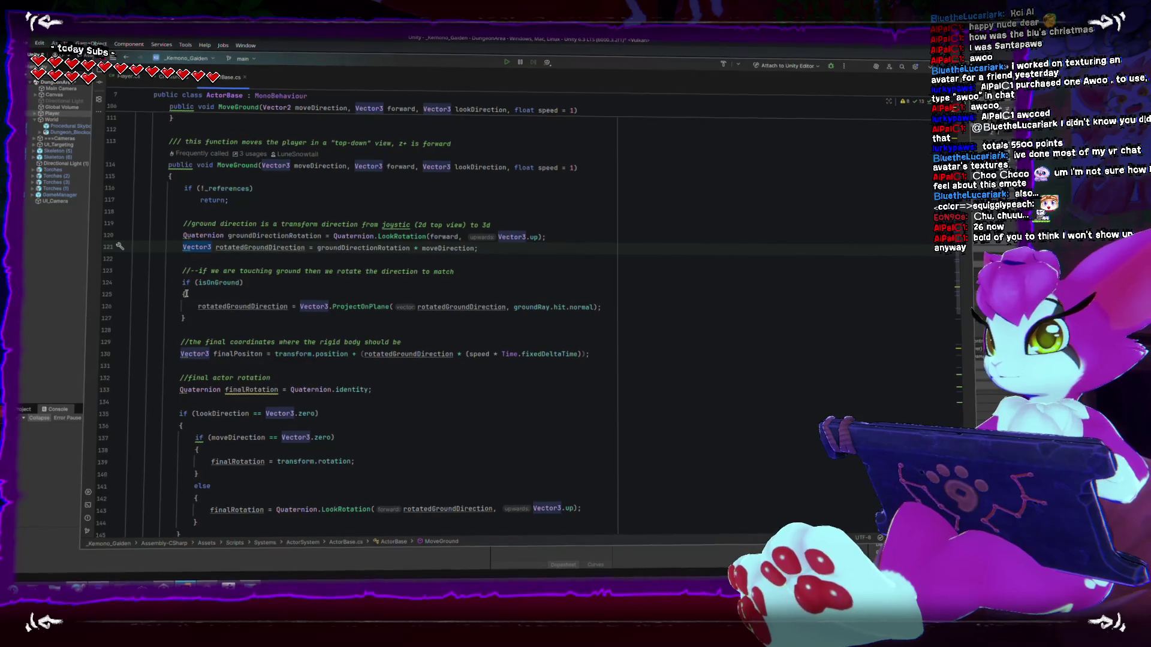
pyautogui.scroll(1, 186, 294)
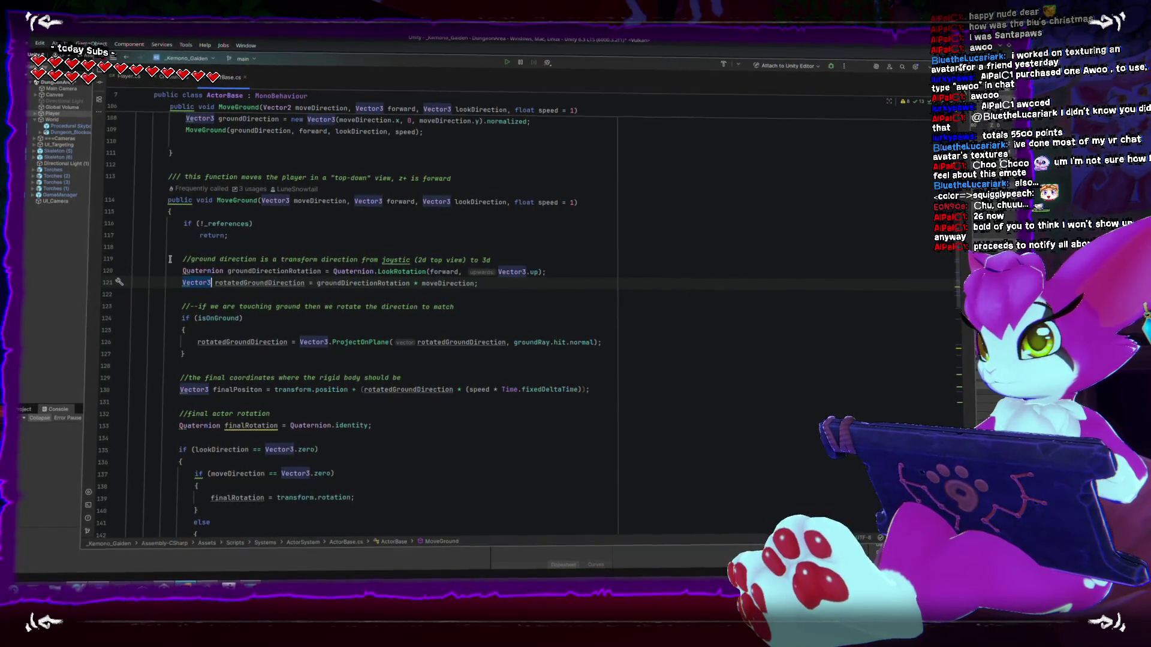
pyautogui.doubleClick(487, 203)
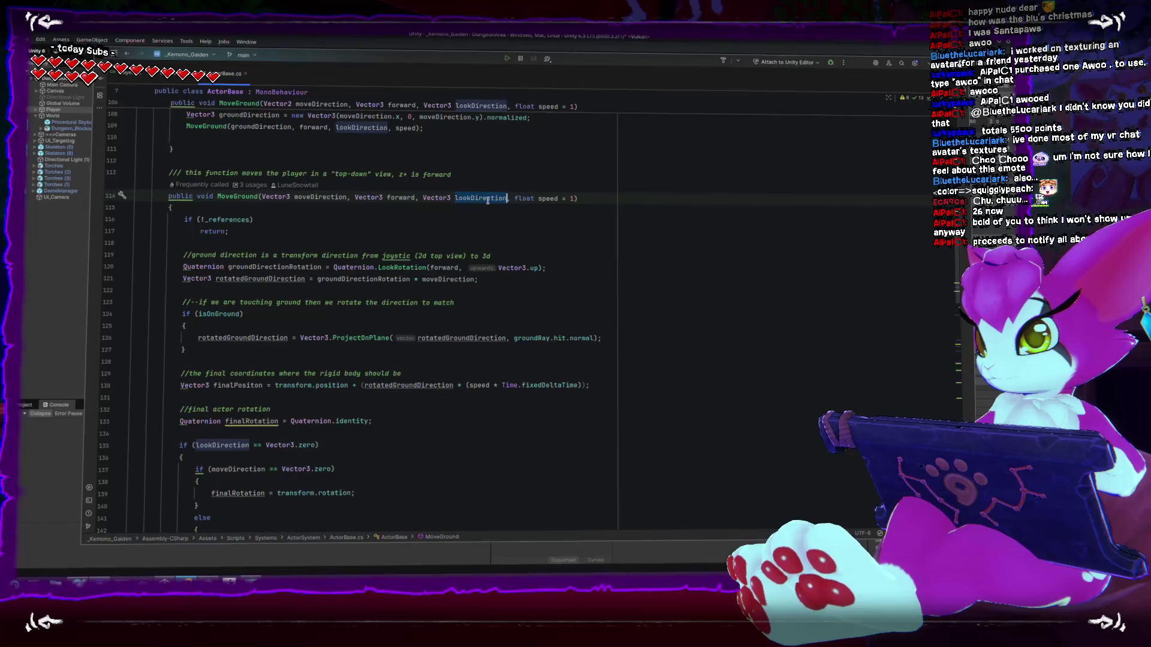
pyautogui.scroll(-3, 382, 386)
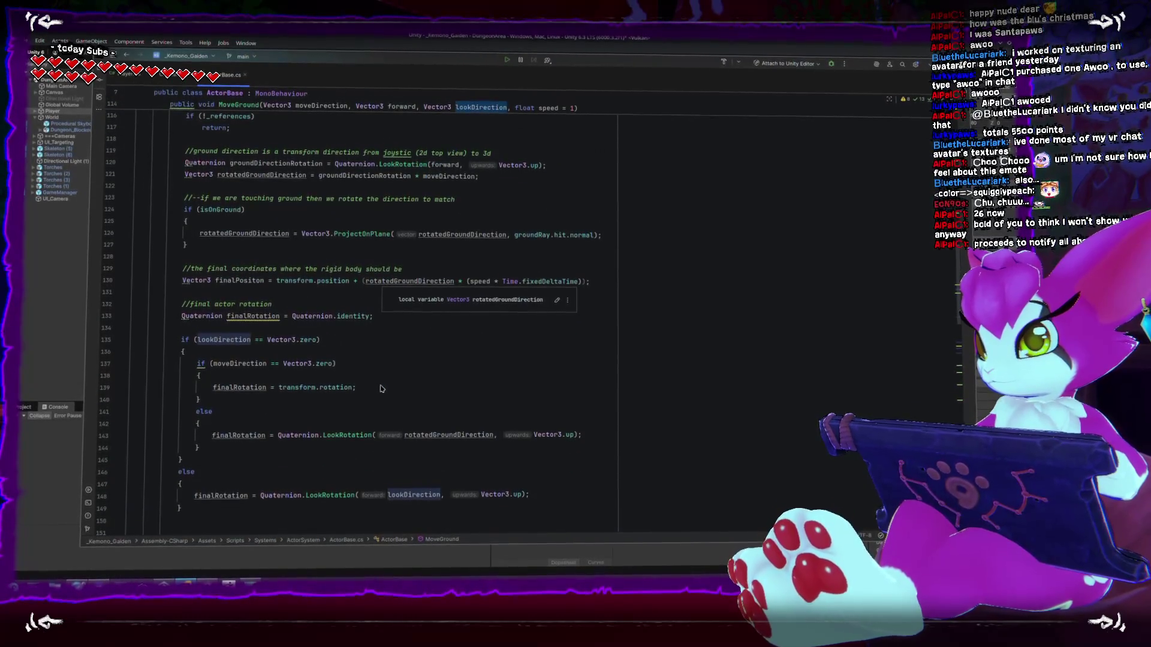
pyautogui.scroll(-1, 368, 390)
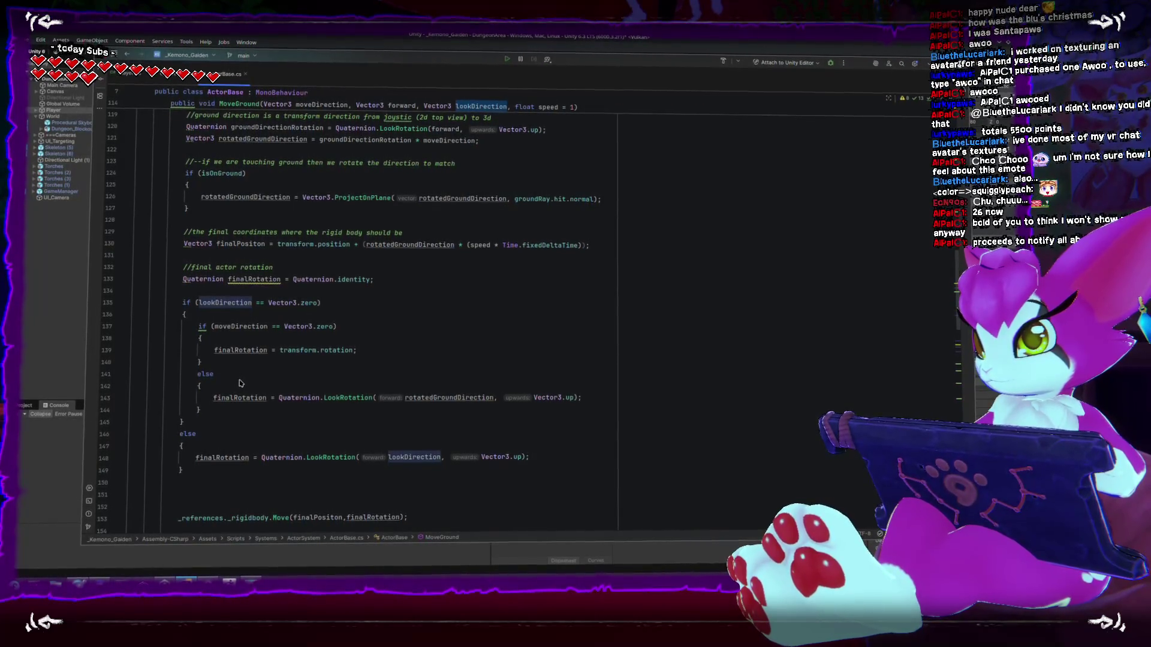
pyautogui.moveTo(179, 266)
pyautogui.mouseDown()
pyautogui.moveTo(193, 462)
pyautogui.moveTo(234, 473)
pyautogui.mouseUp()
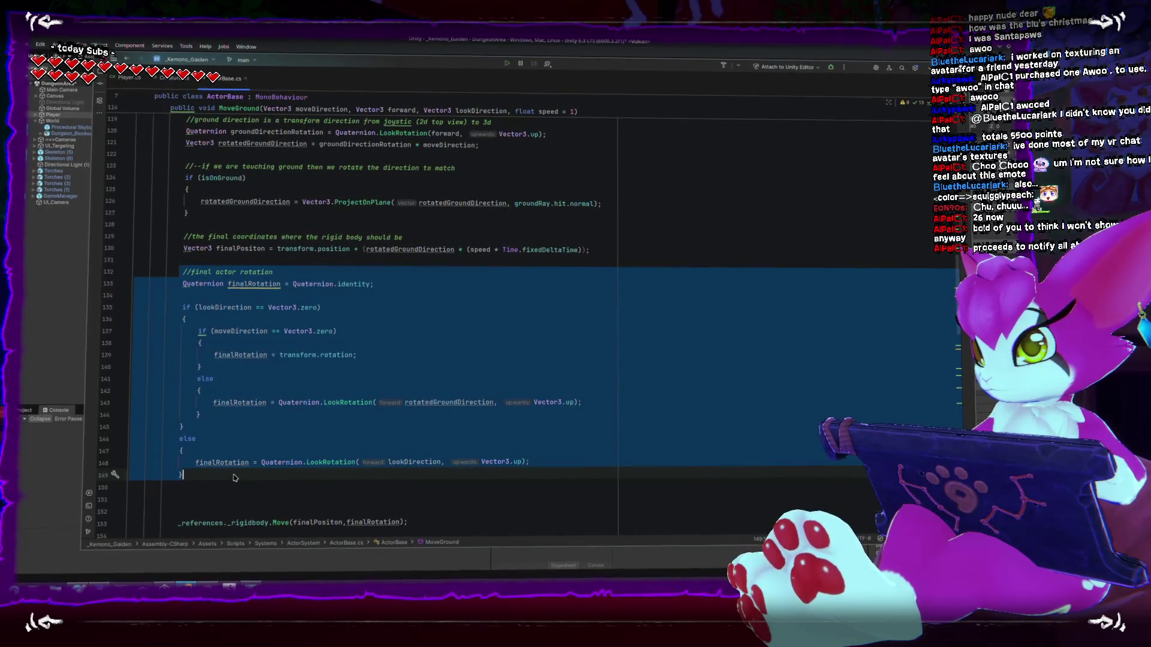
pyautogui.scroll(3, 233, 478)
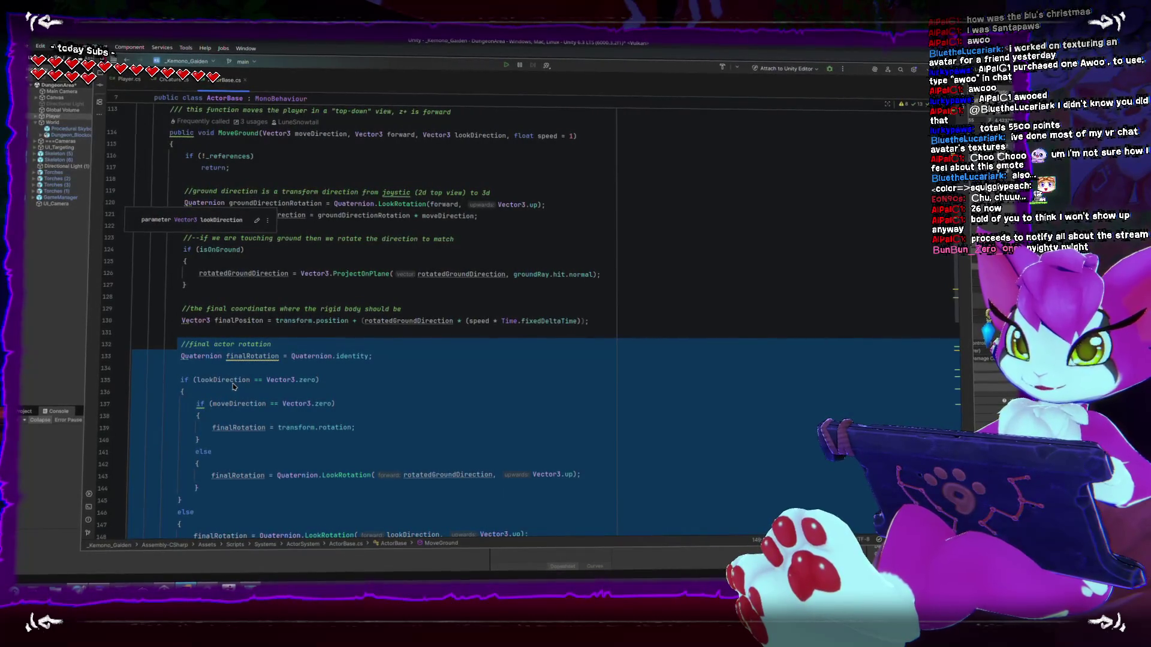
pyautogui.scroll(-2, 264, 376)
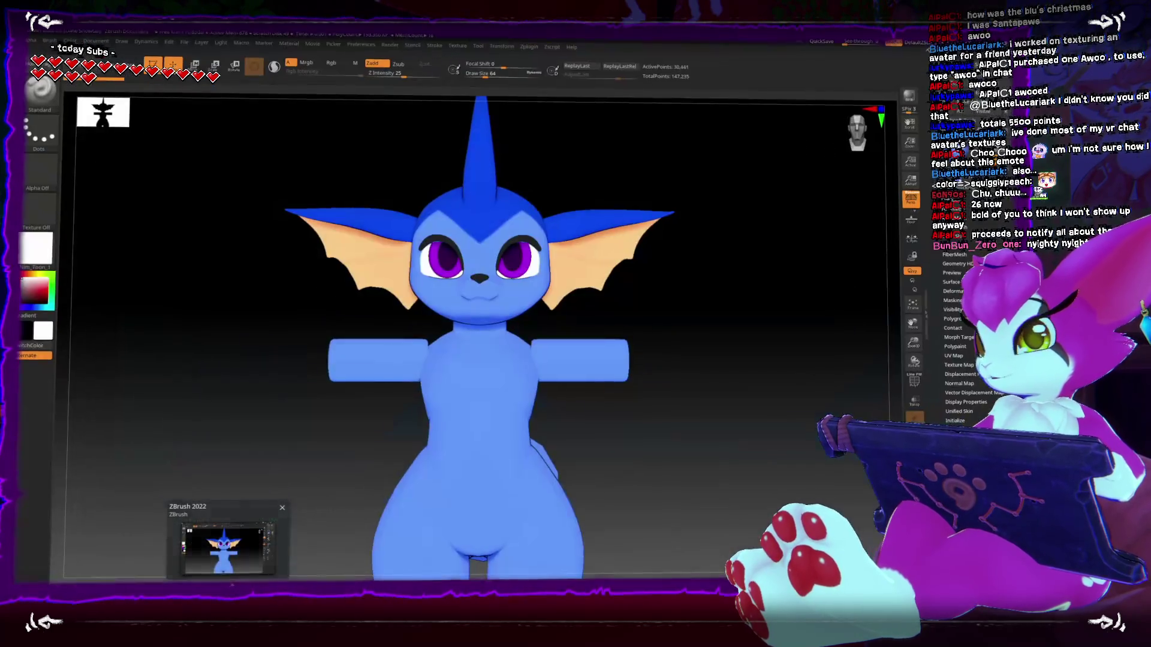
pyautogui.moveTo(632, 393)
pyautogui.mouseDown()
pyautogui.moveTo(594, 418)
pyautogui.moveTo(650, 354)
pyautogui.moveTo(640, 290)
pyautogui.moveTo(653, 285)
pyautogui.moveTo(642, 378)
pyautogui.moveTo(657, 309)
pyautogui.mouseUp()
pyautogui.moveTo(653, 165); pyautogui.dragTo(652, 154)
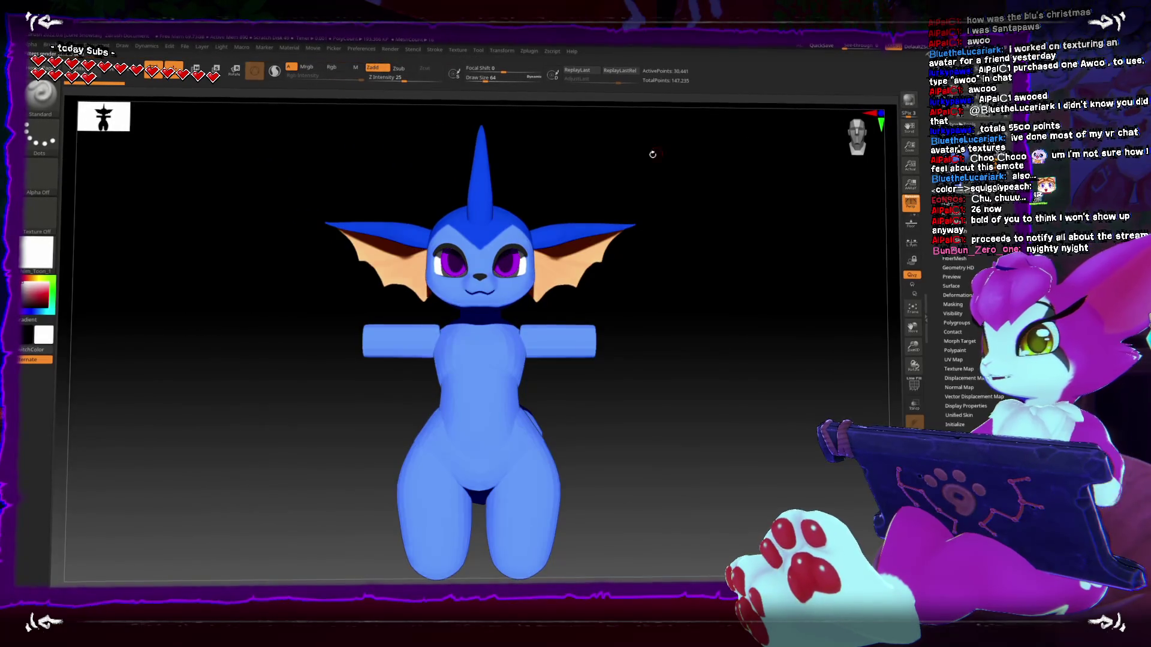
pyautogui.moveTo(606, 201); pyautogui.dragTo(712, 236)
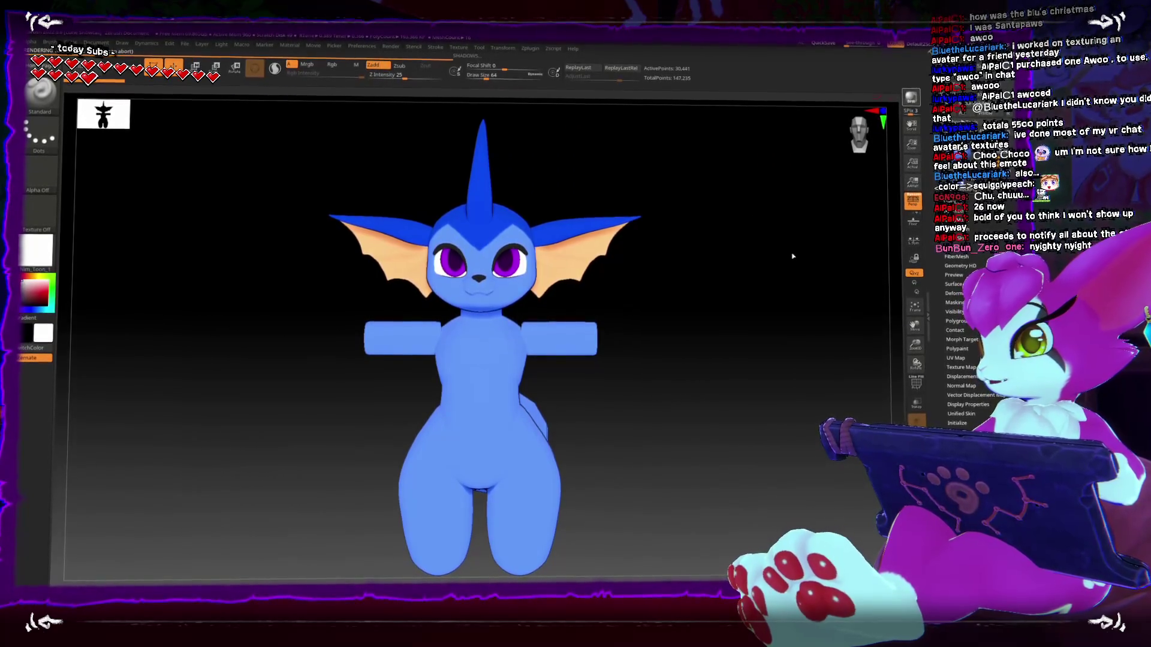
pyautogui.moveTo(778, 269); pyautogui.dragTo(902, 171)
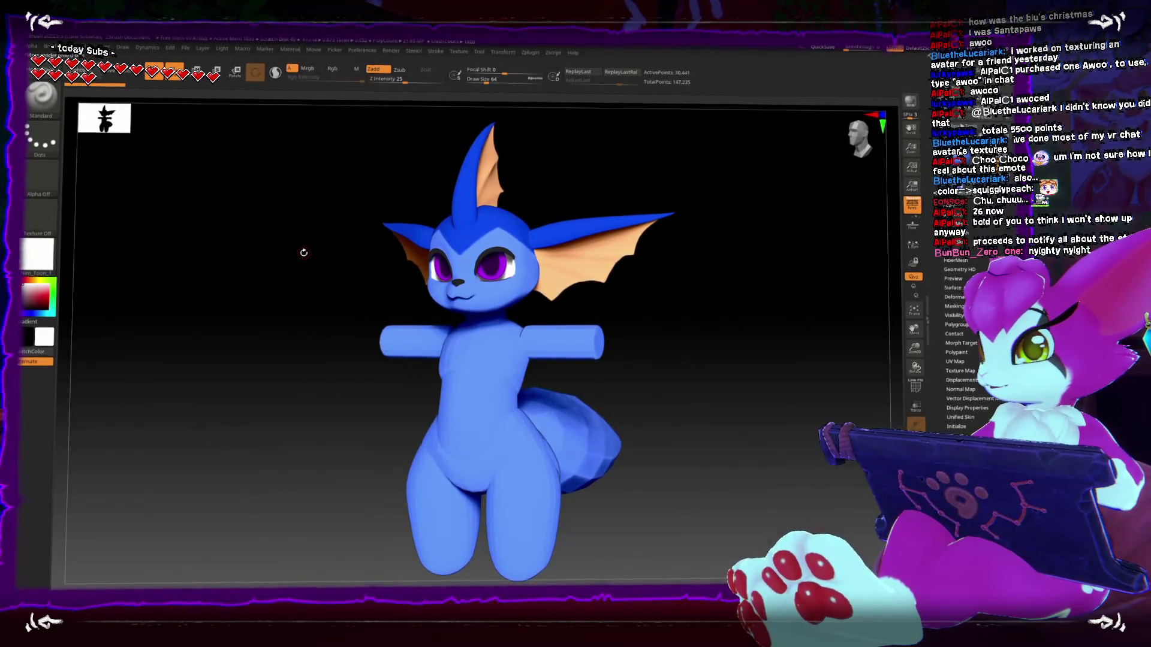
pyautogui.moveTo(304, 253); pyautogui.dragTo(282, 255)
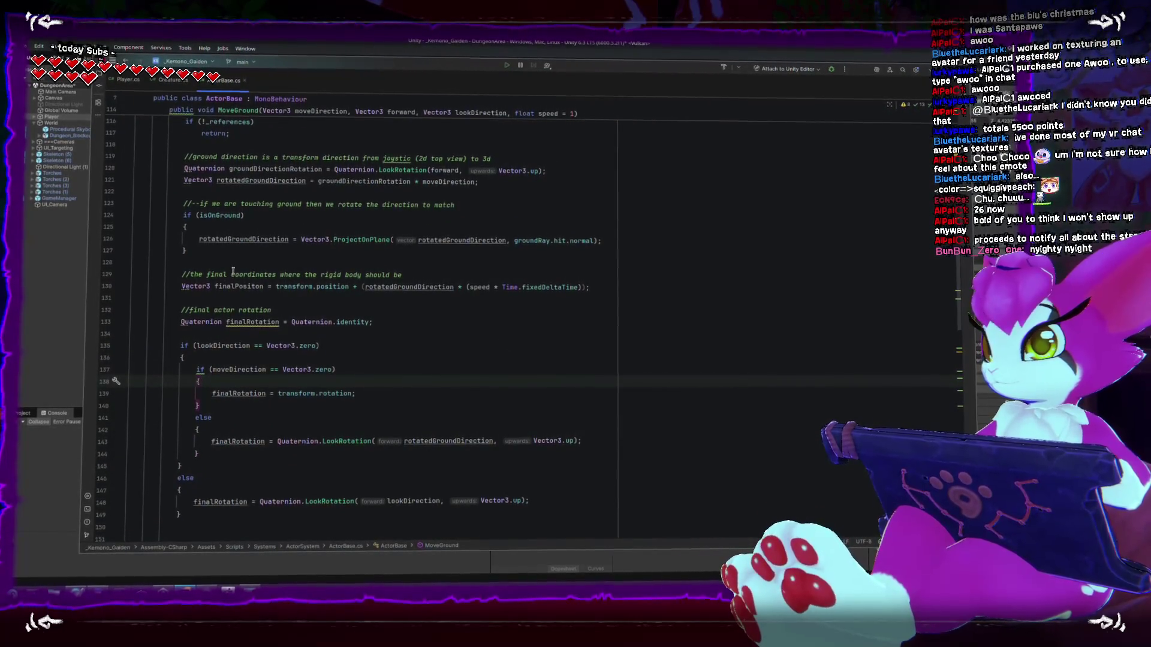
# - Declare Vector3 finalGroundDirection = rotatedGroundDirection on line 122 and assign the ProjectOnPlane result to it
pyautogui.doubleClick(225, 239)
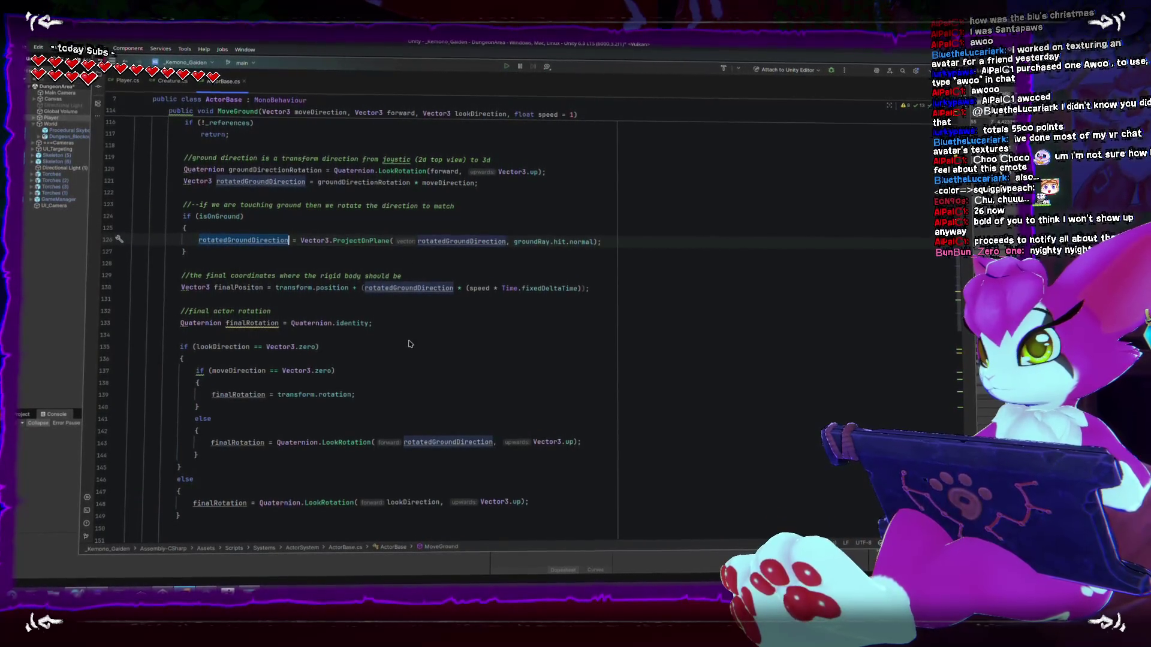
pyautogui.scroll(1, 191, 221)
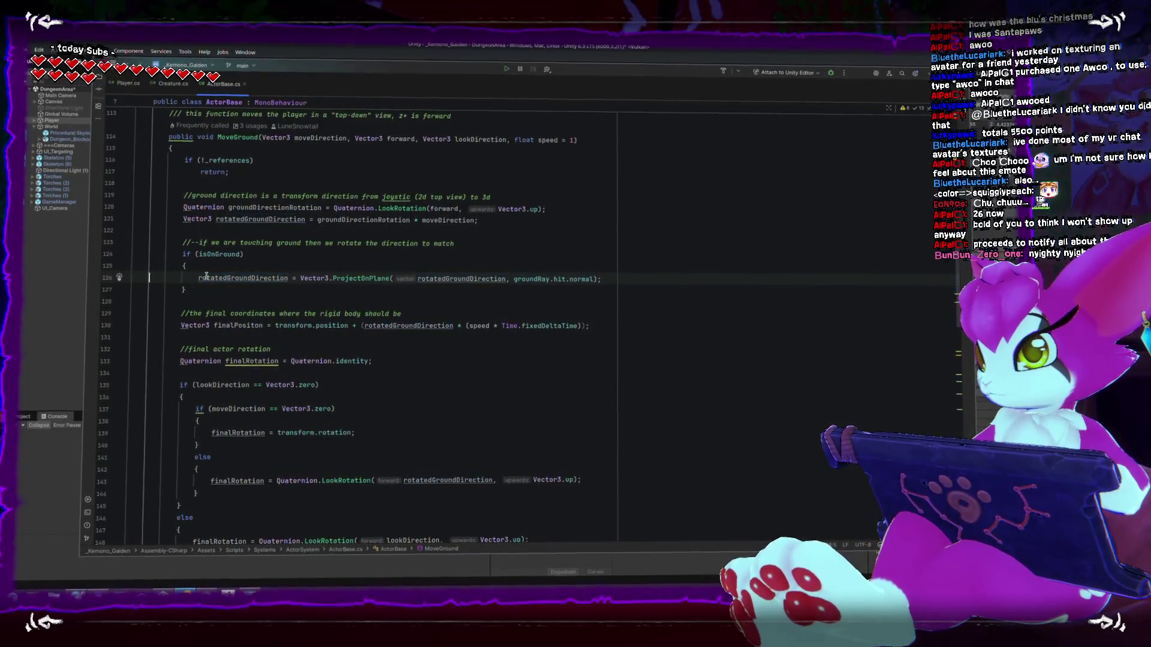
pyautogui.write('Vector3')
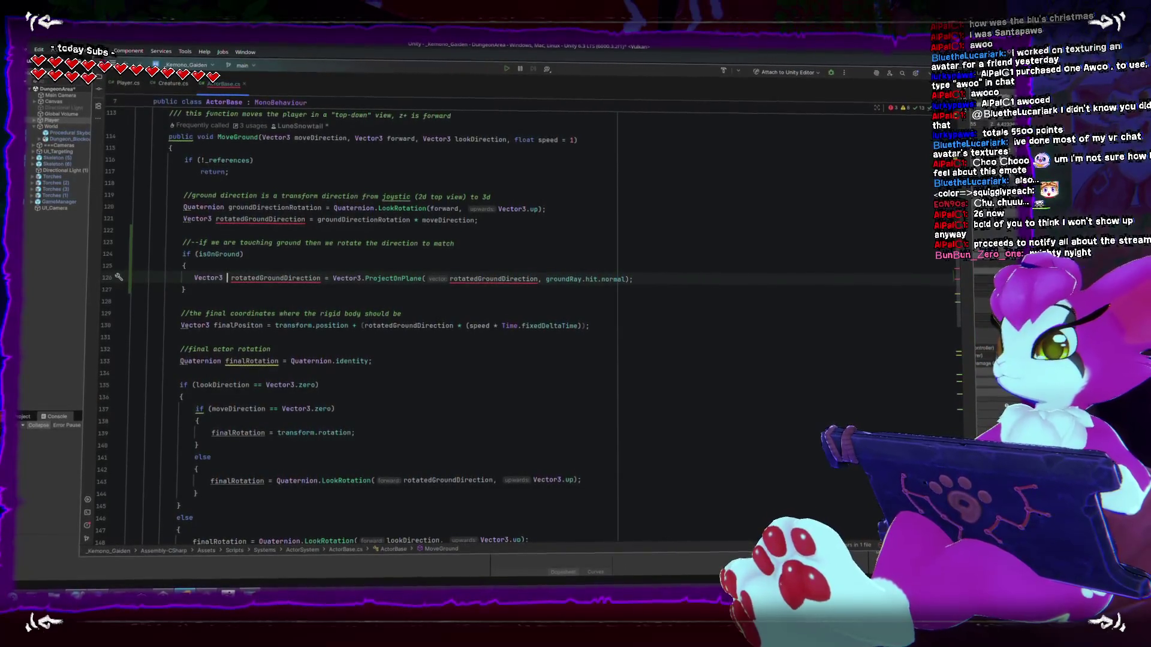
pyautogui.write('roundDire')
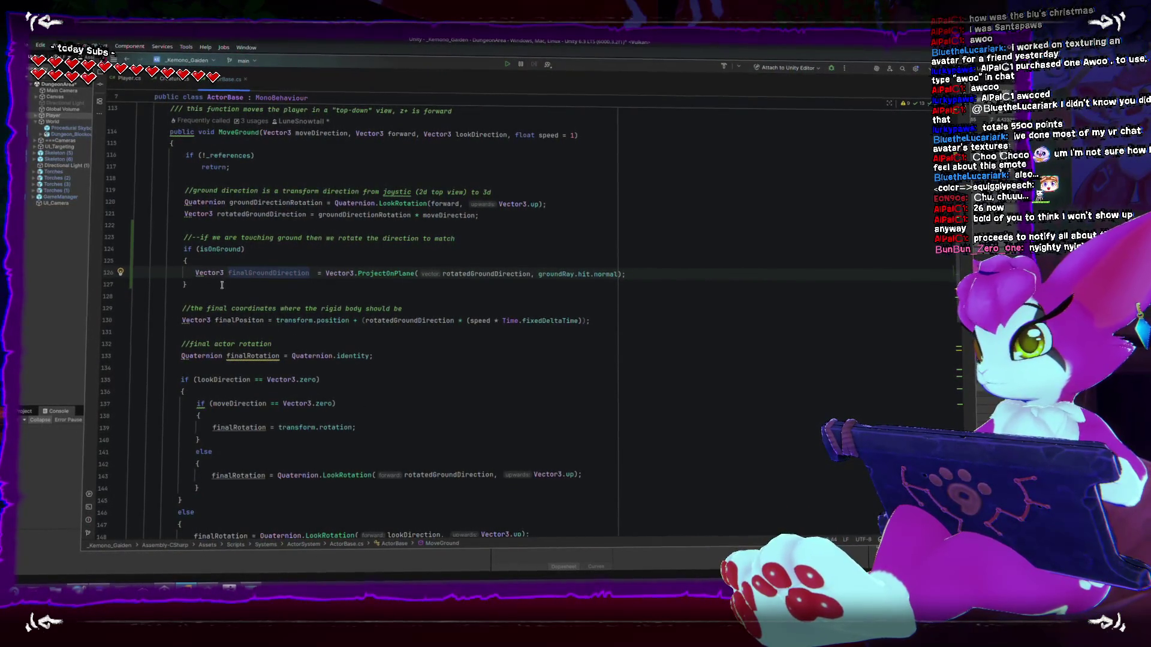
pyautogui.moveTo(191, 275); pyautogui.dragTo(304, 273)
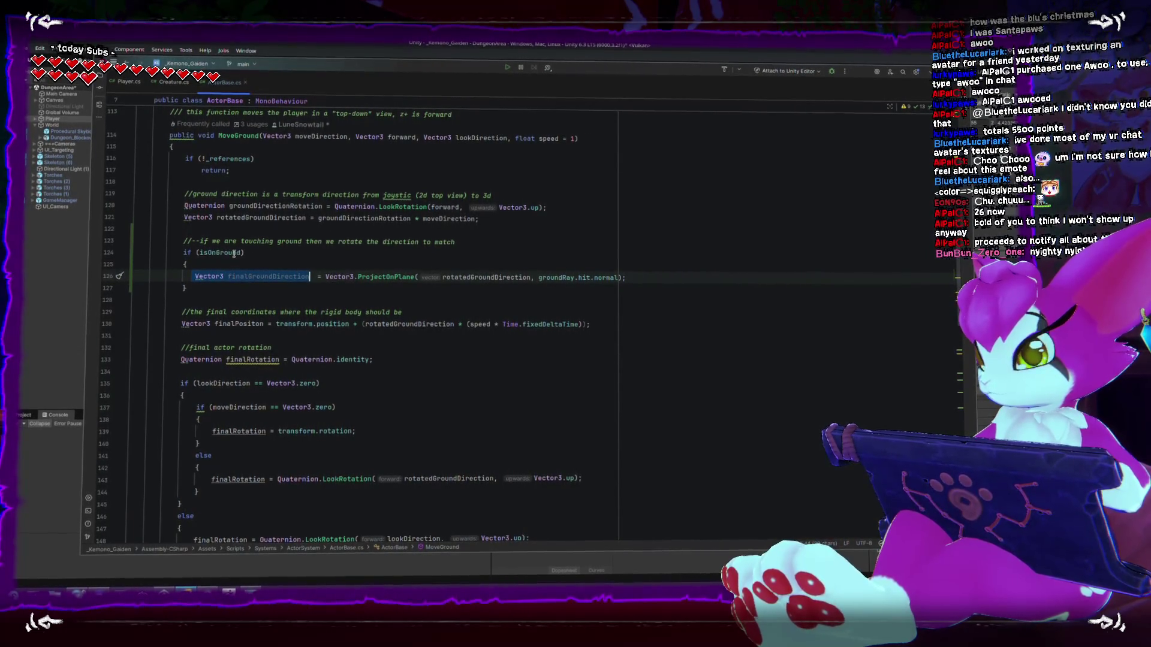
pyautogui.press('BackSpace')
pyautogui.click(200, 223)
pyautogui.write('Vector3 finalGroundDirection = r')
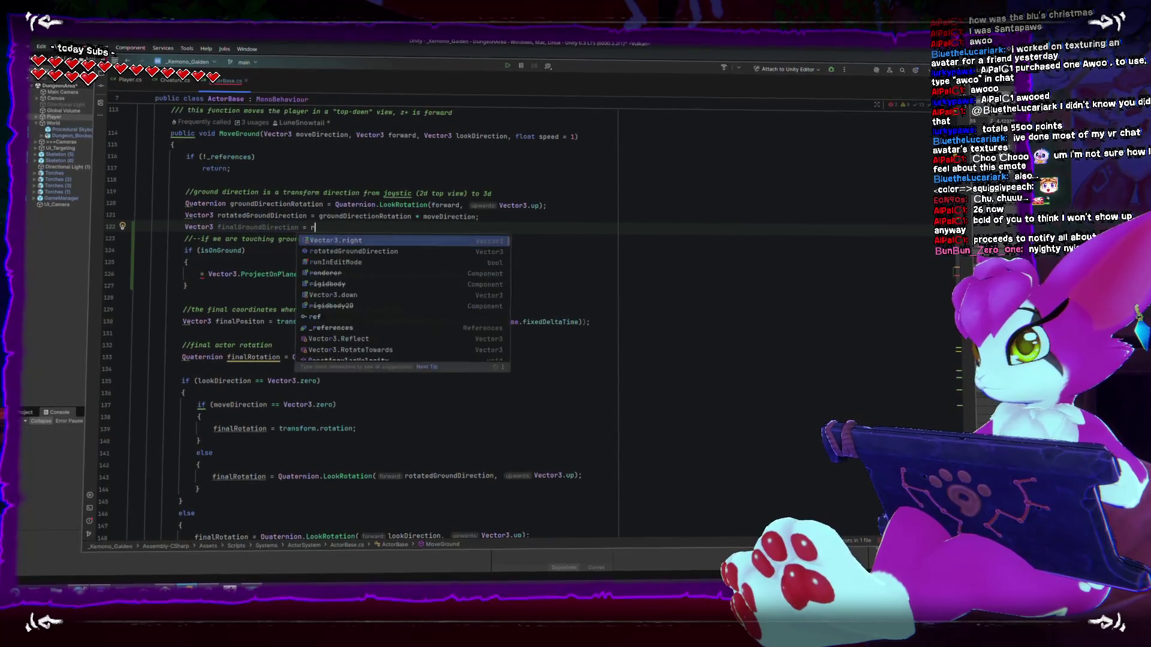
pyautogui.press('Down')
pyautogui.press('Return')
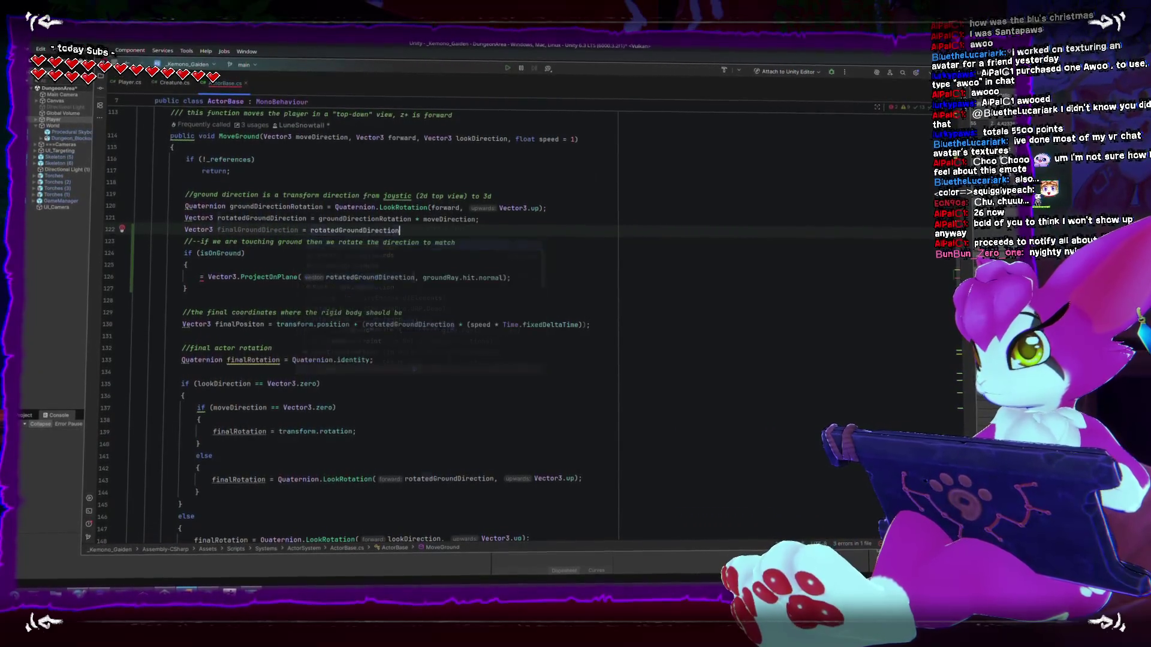
pyautogui.press('Tab')
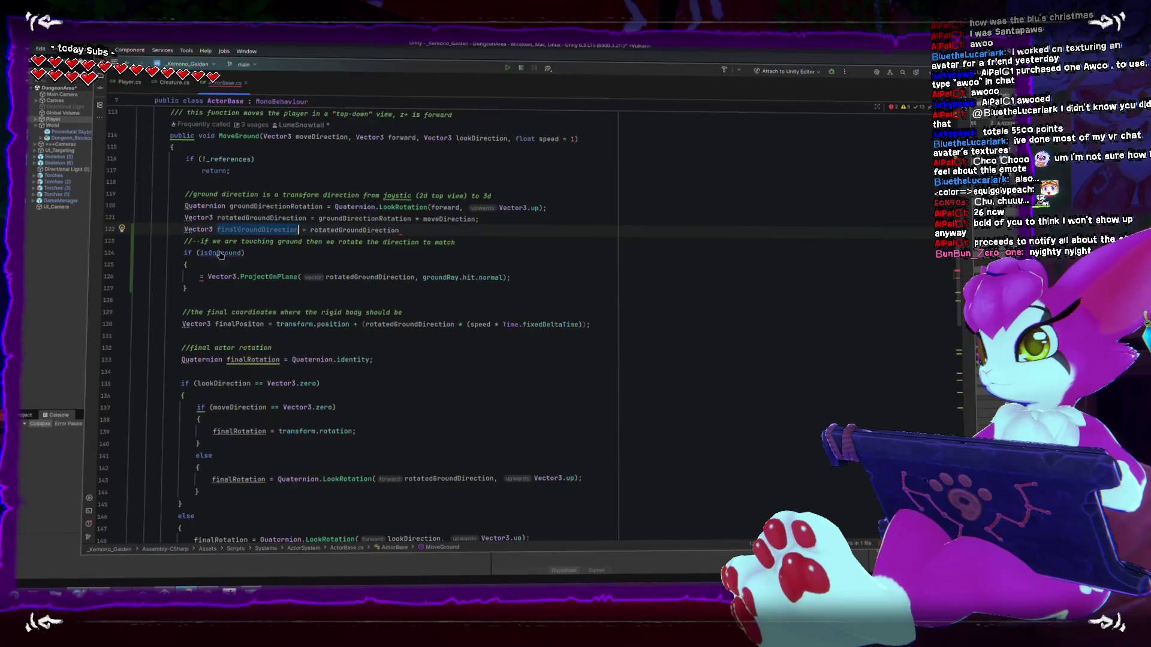
pyautogui.press('Tab')
# - Use finalGroundDirection in the finalPositon calculation and add a blank line after the declaration
pyautogui.click(380, 356)
pyautogui.doubleClick(411, 321)
pyautogui.click(475, 227)
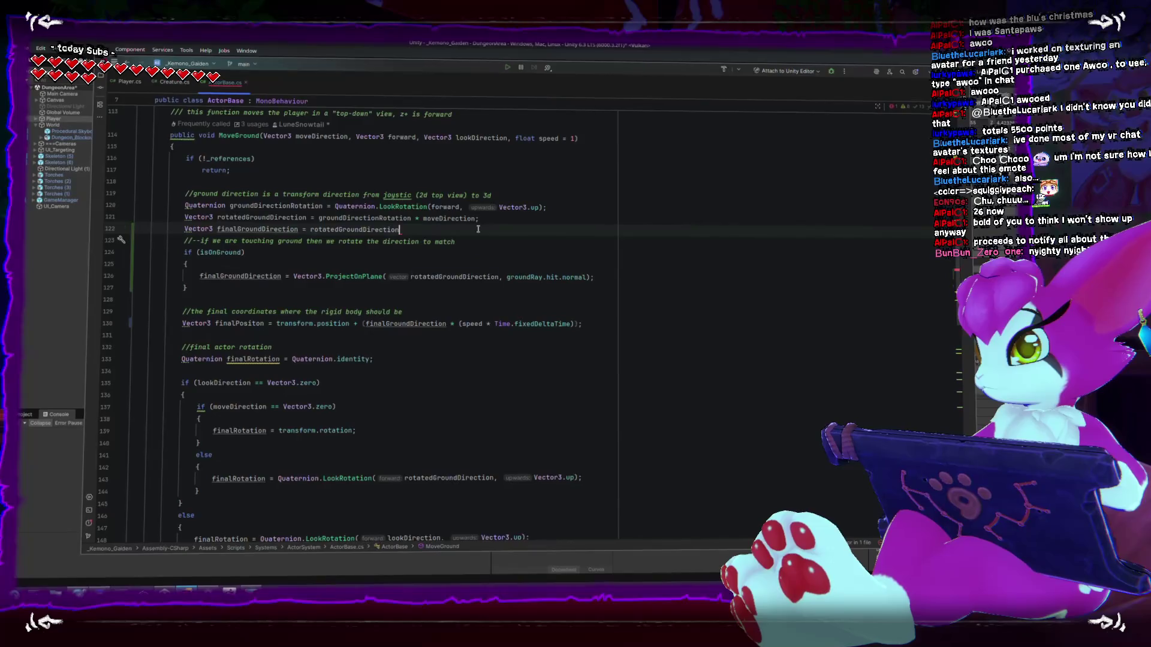
pyautogui.press('Return')
pyautogui.click(432, 230)
pyautogui.click(220, 260)
# - Let Unity recompile ActorBase.cs, then bring up the Vector3.ProjectOnPlane documentation page
pyautogui.click(92, 377)
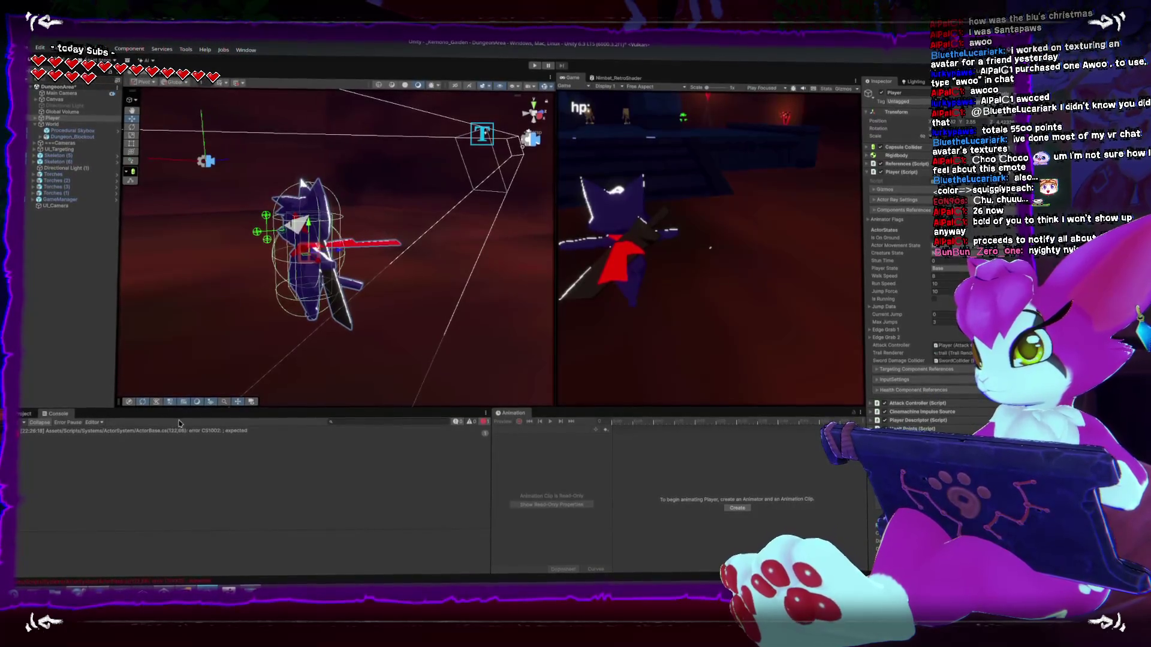
pyautogui.click(186, 590)
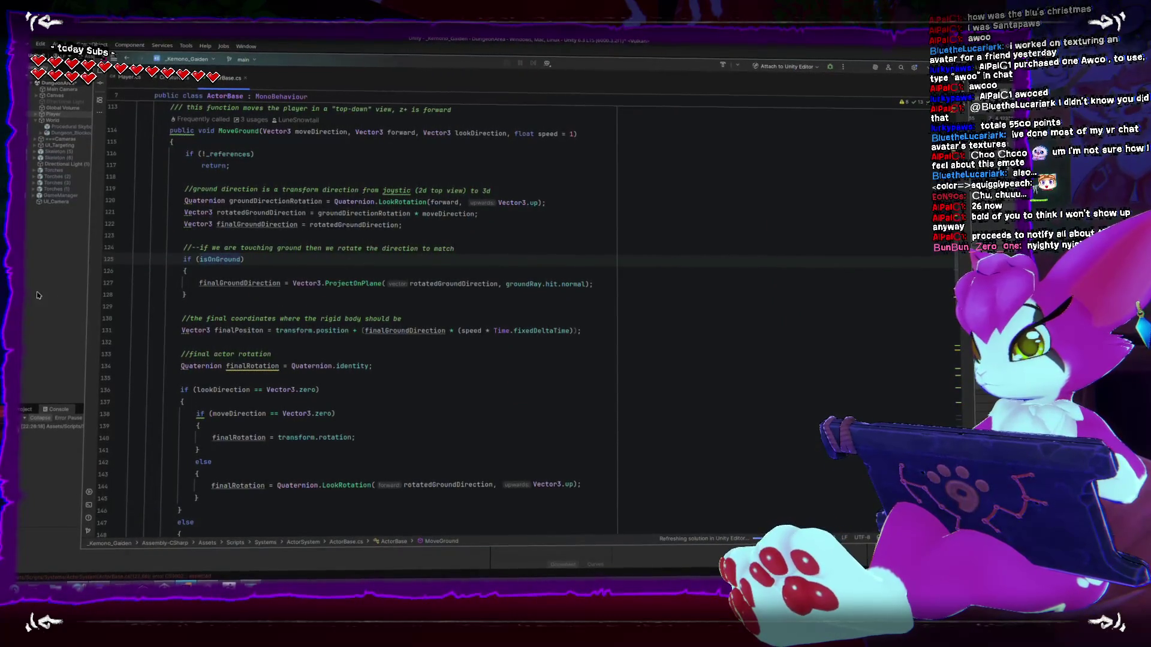
pyautogui.click(258, 270)
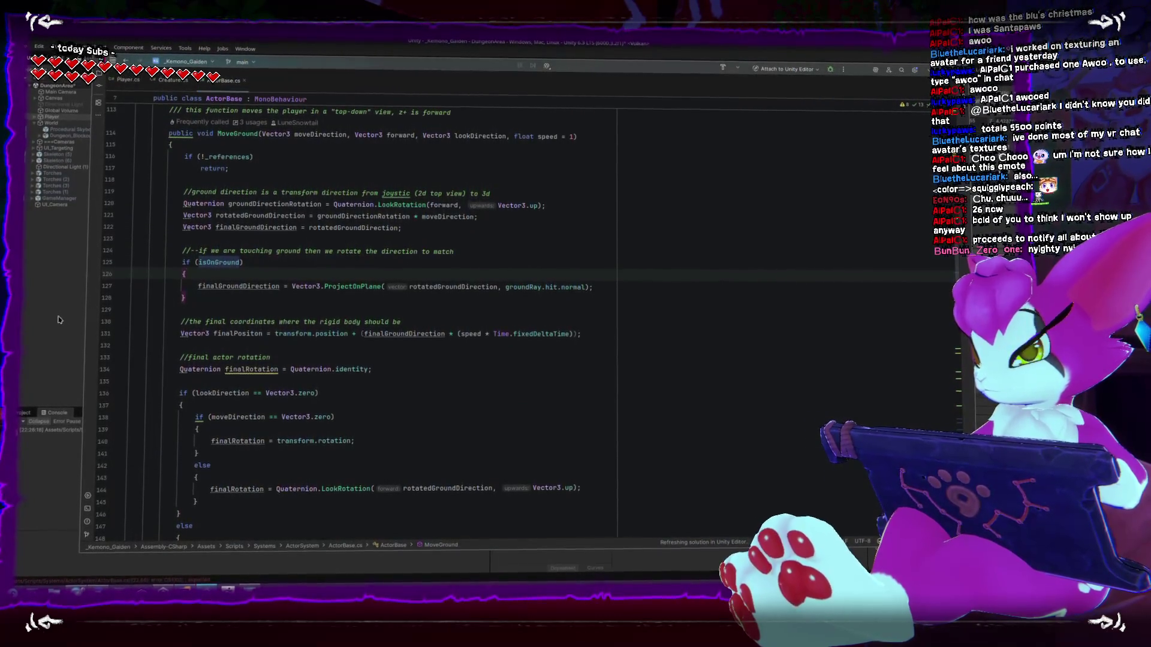
pyautogui.hotkey('alt', 'Tab')
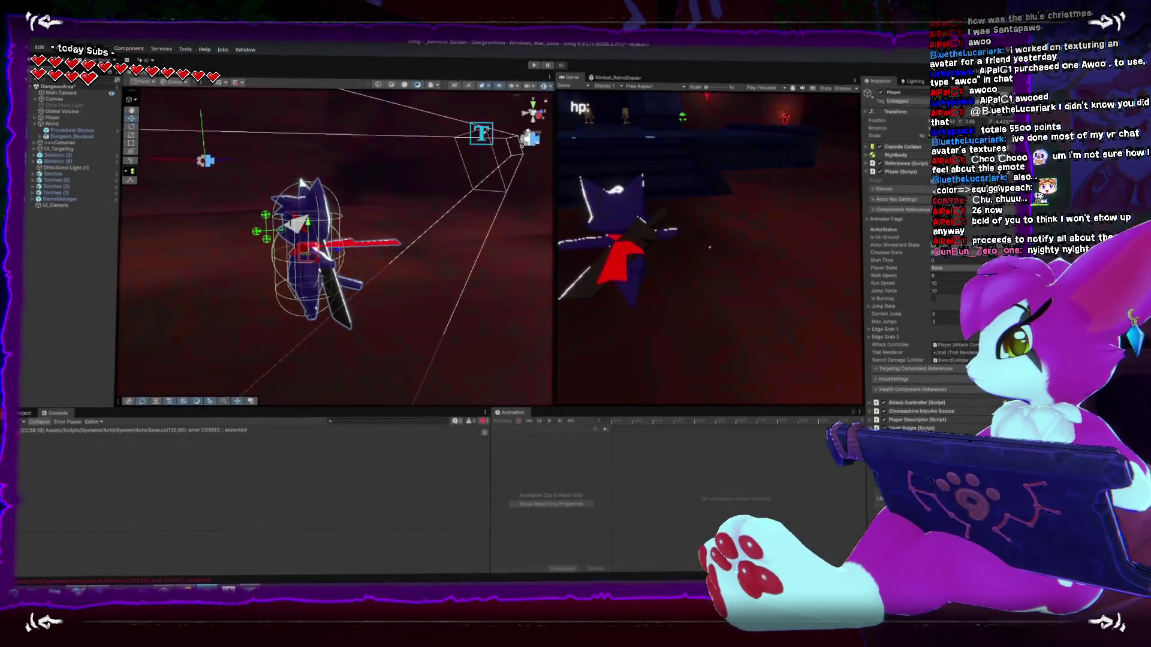
pyautogui.hotkey('alt', 'Tab')
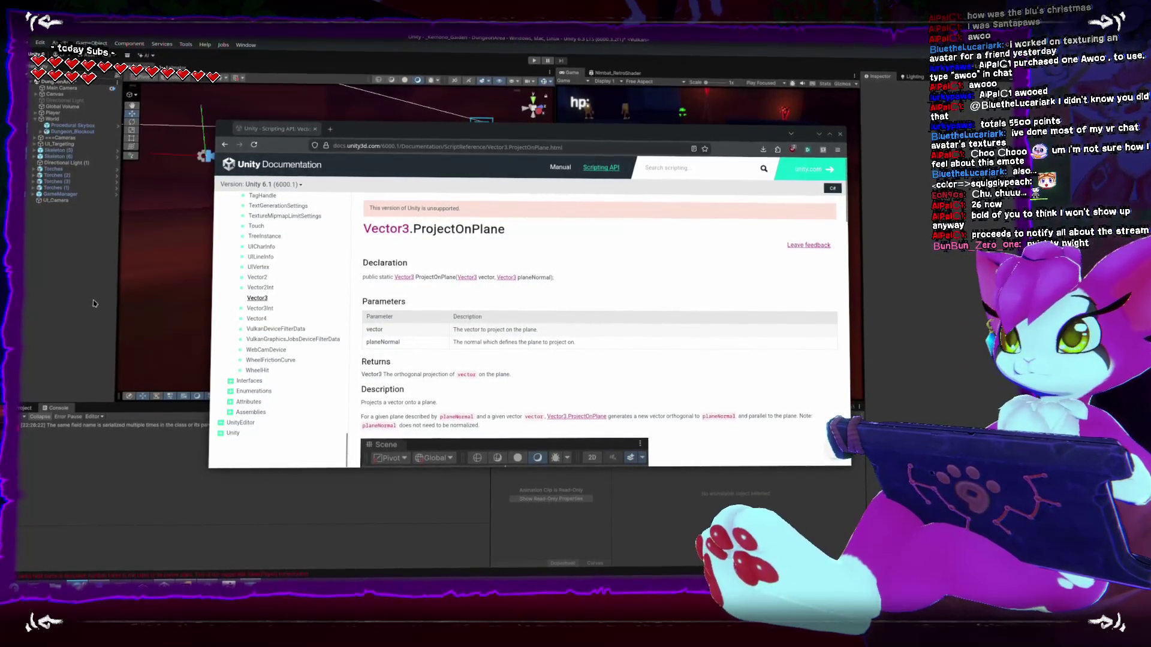
# - Leave the ProjectOnPlane docs page and return to the Unity editor
pyautogui.hotkey('alt', 'Tab')
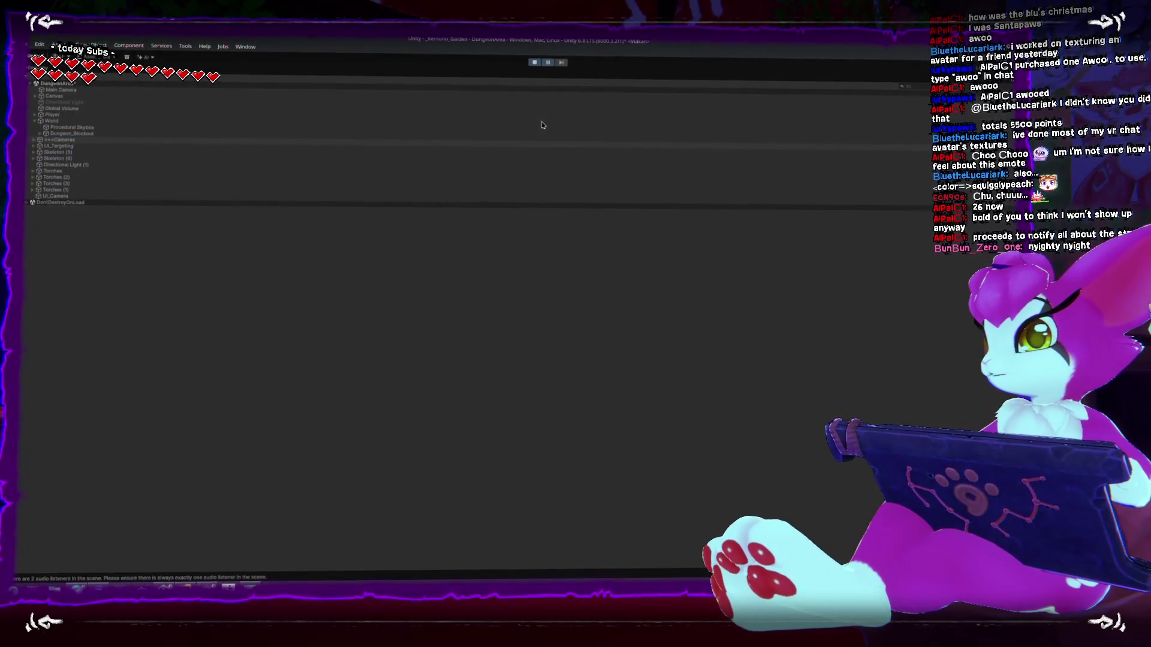
# - Run forward, pause, pull the scene camera back to a wide shot, and resume play
pyautogui.press('w')
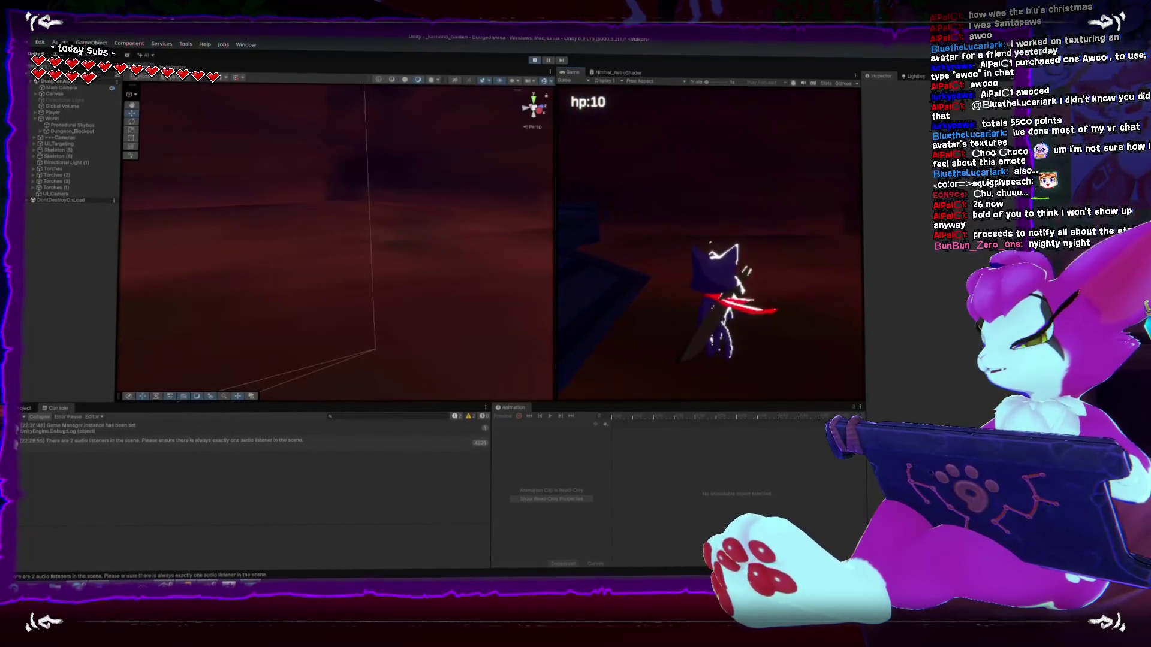
pyautogui.press('Escape')
pyautogui.moveTo(385, 201); pyautogui.dragTo(561, 258)
pyautogui.press('Escape')
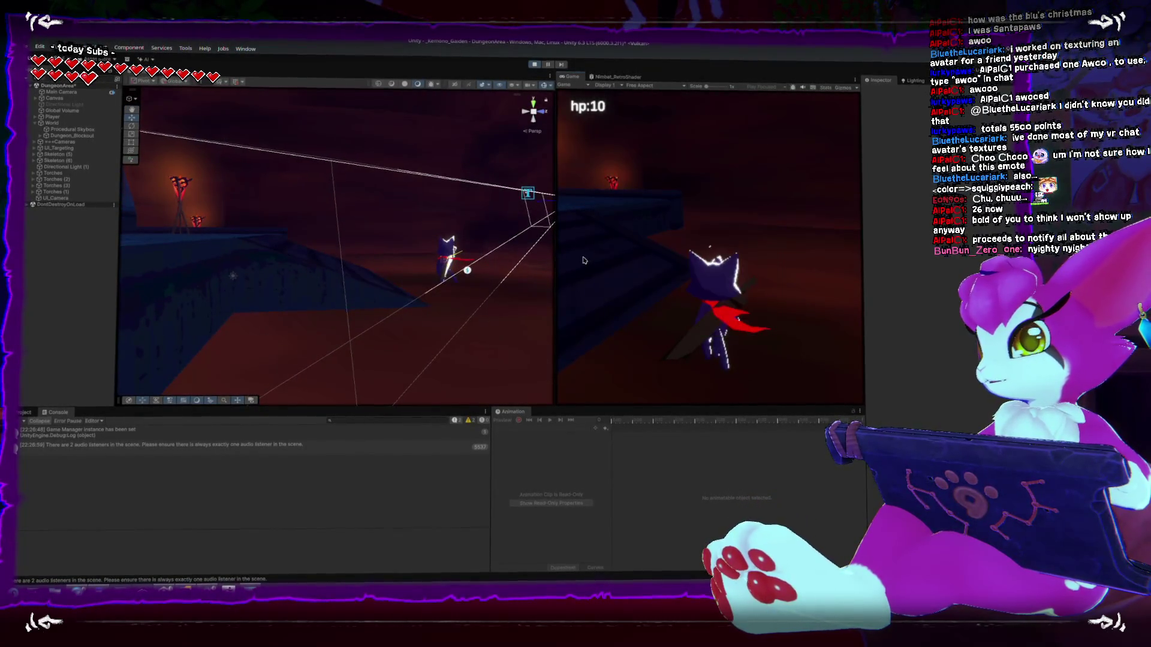
# - Run the character along the dungeon ledge toward the doorway and swing a sword slash
pyautogui.press('w')
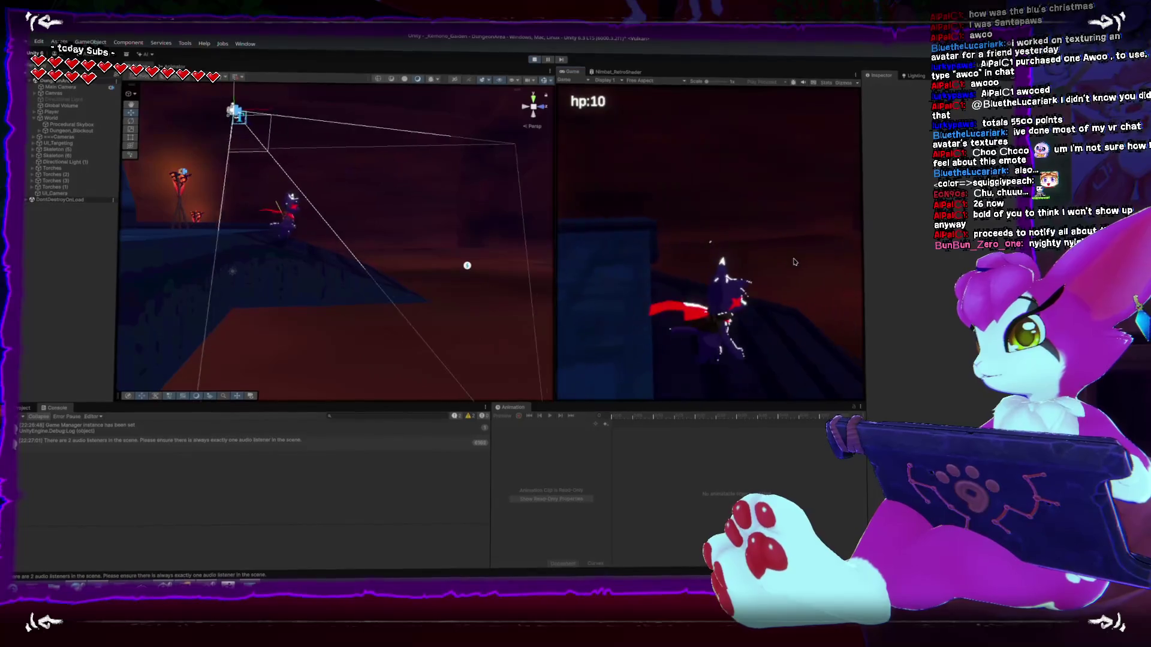
pyautogui.press('w')
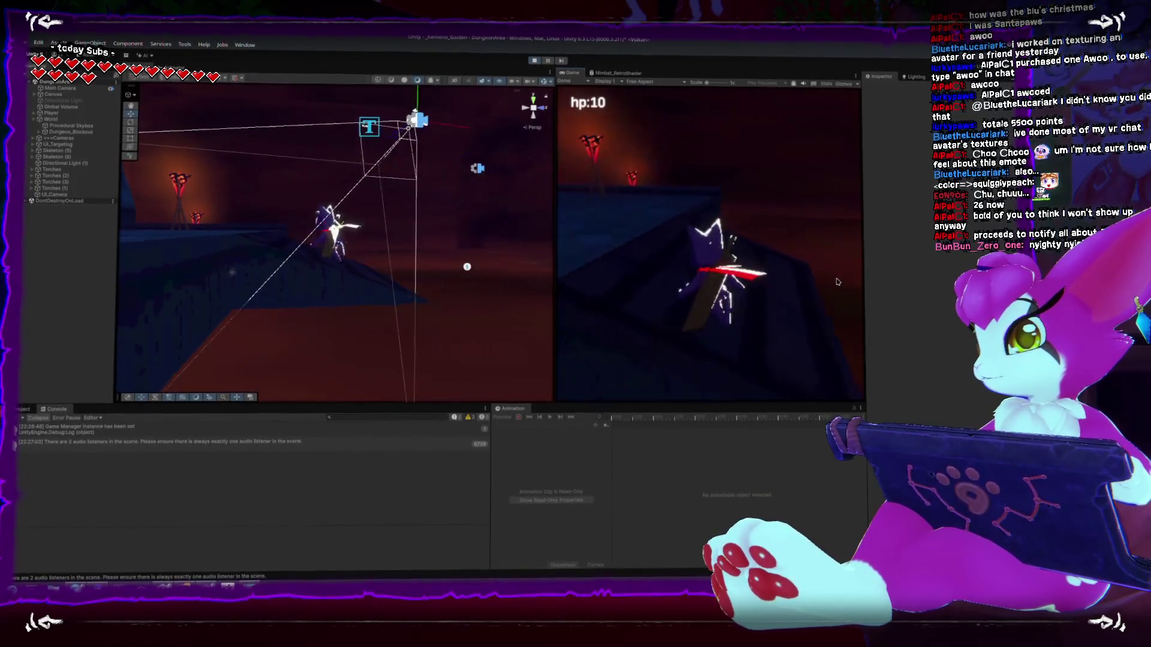
pyautogui.press('w')
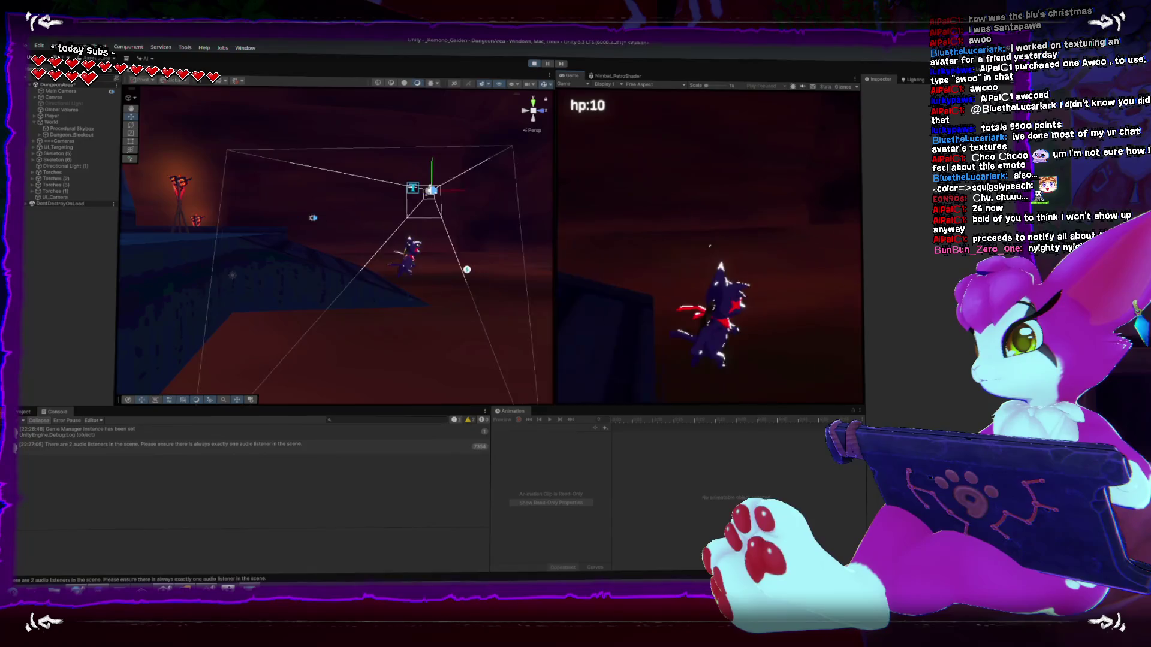
pyautogui.press('w')
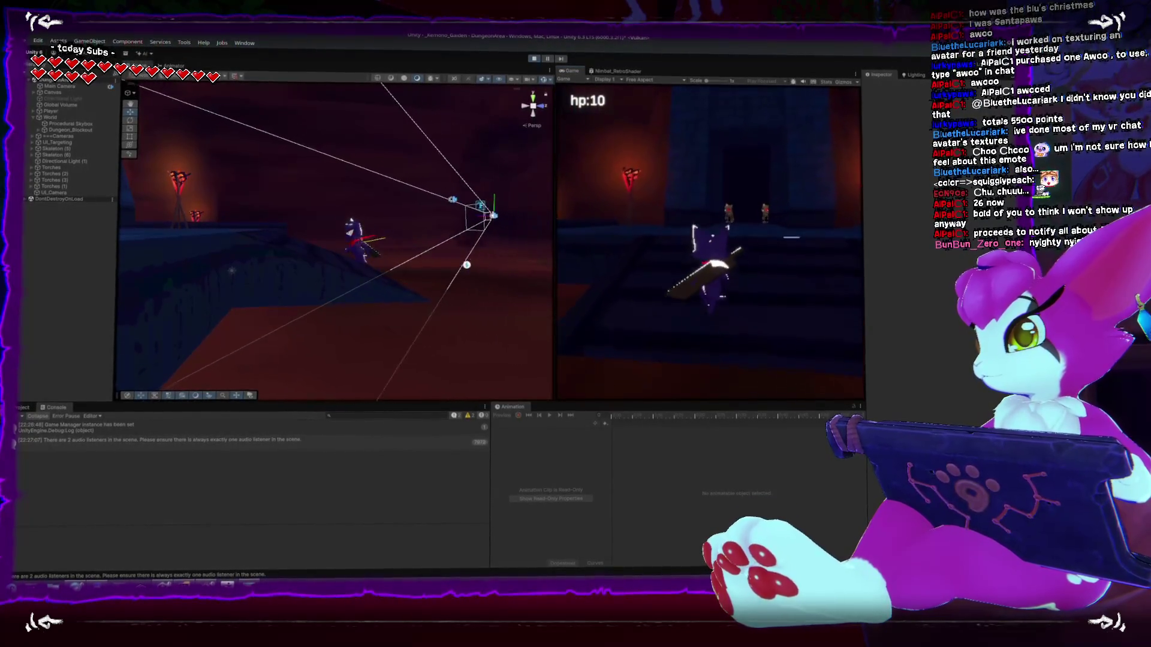
pyautogui.press('w')
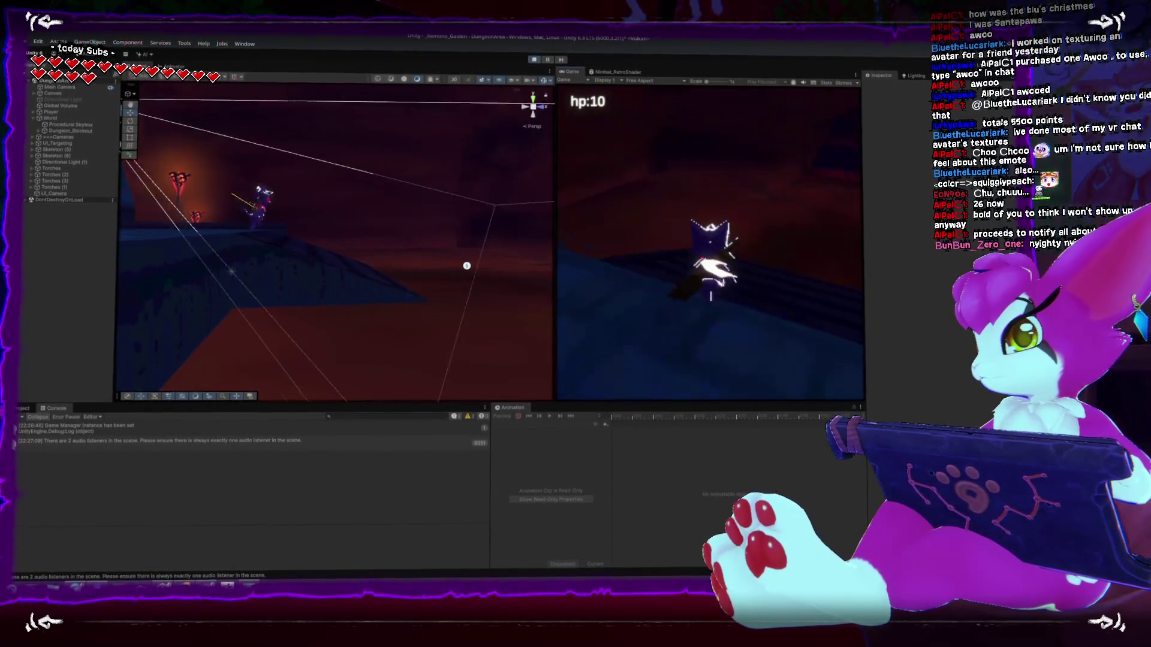
pyautogui.press('w')
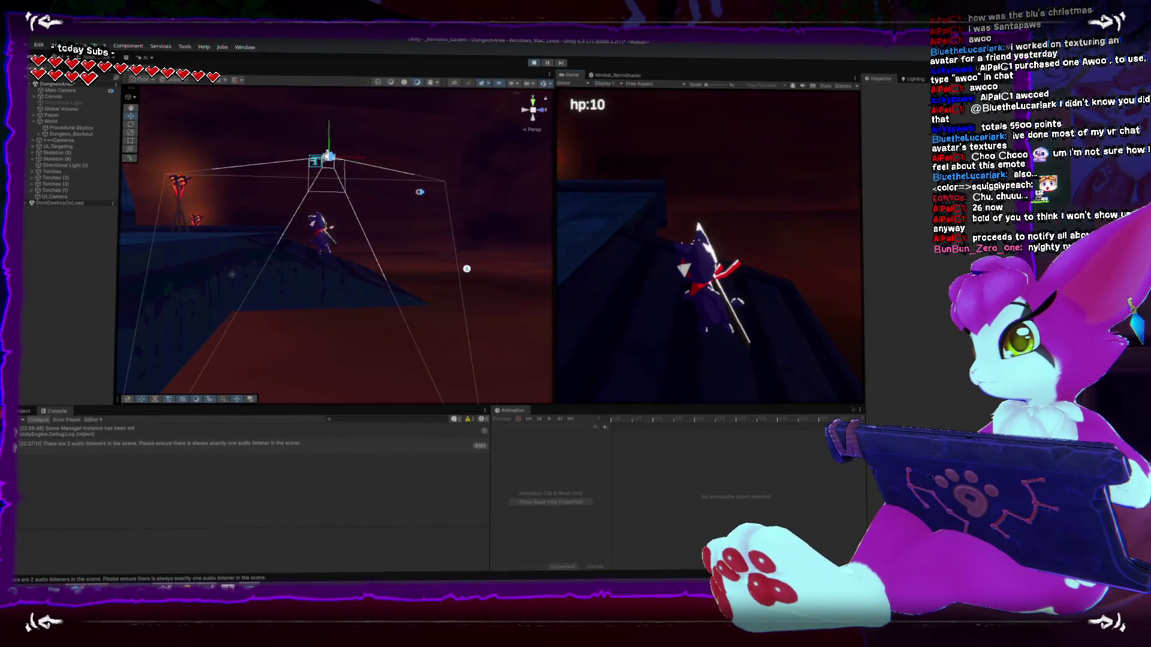
pyautogui.press('w')
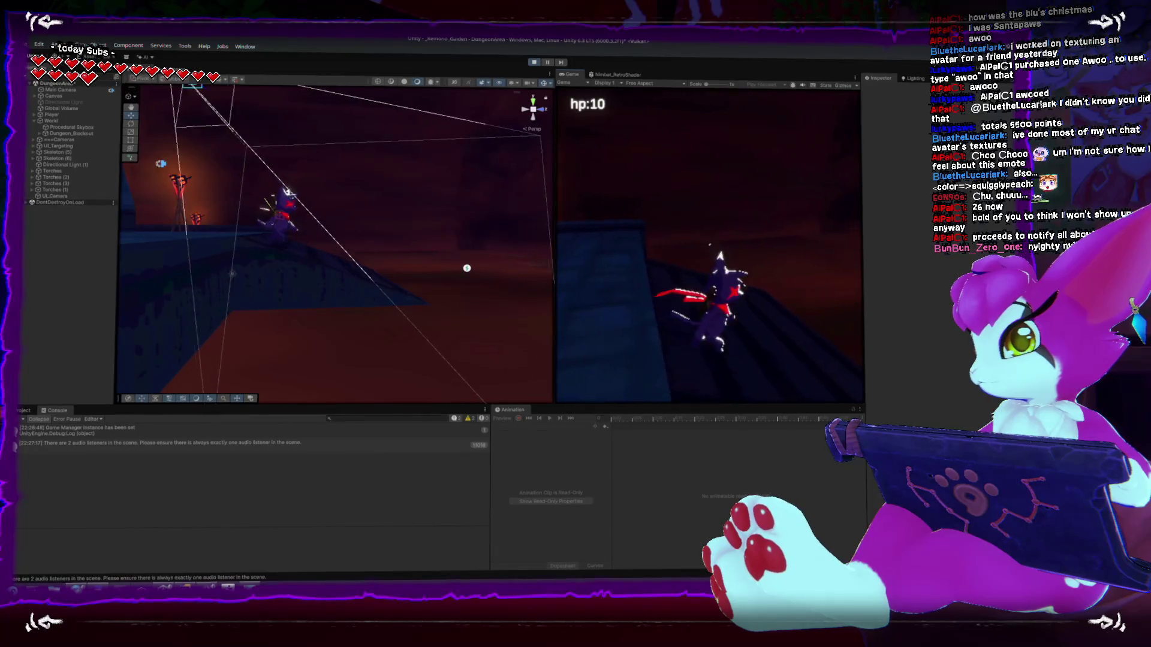
pyautogui.press('w')
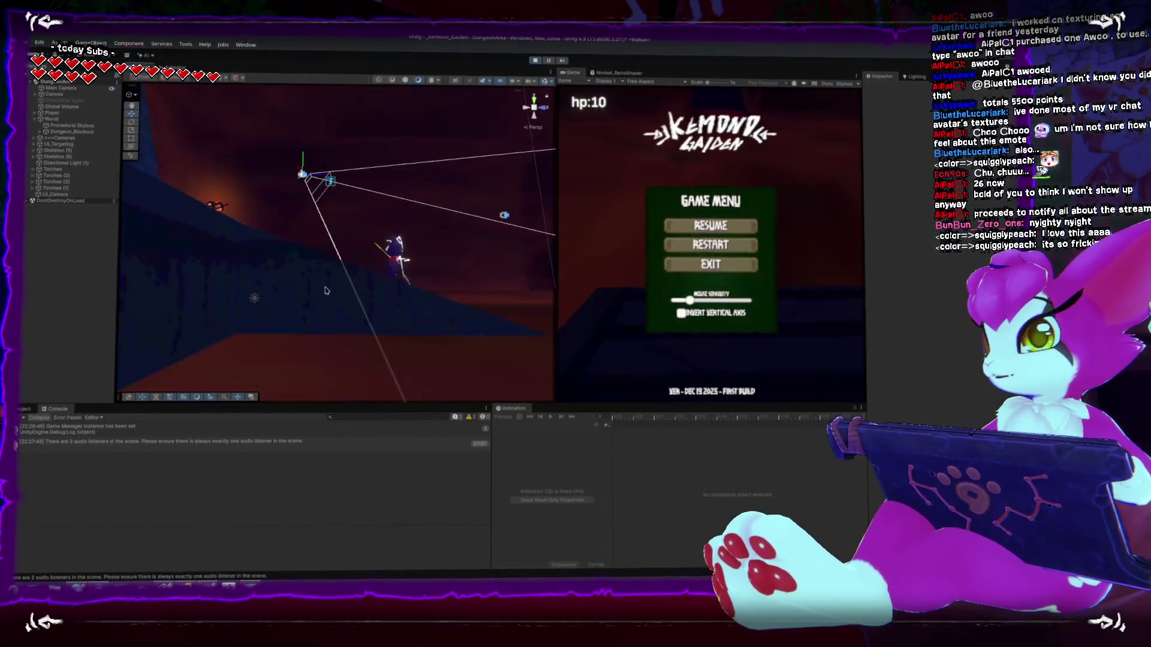
# - Switch the Scene view to Right, zoom in on the player, and start a region screenshot
pyautogui.click(544, 111)
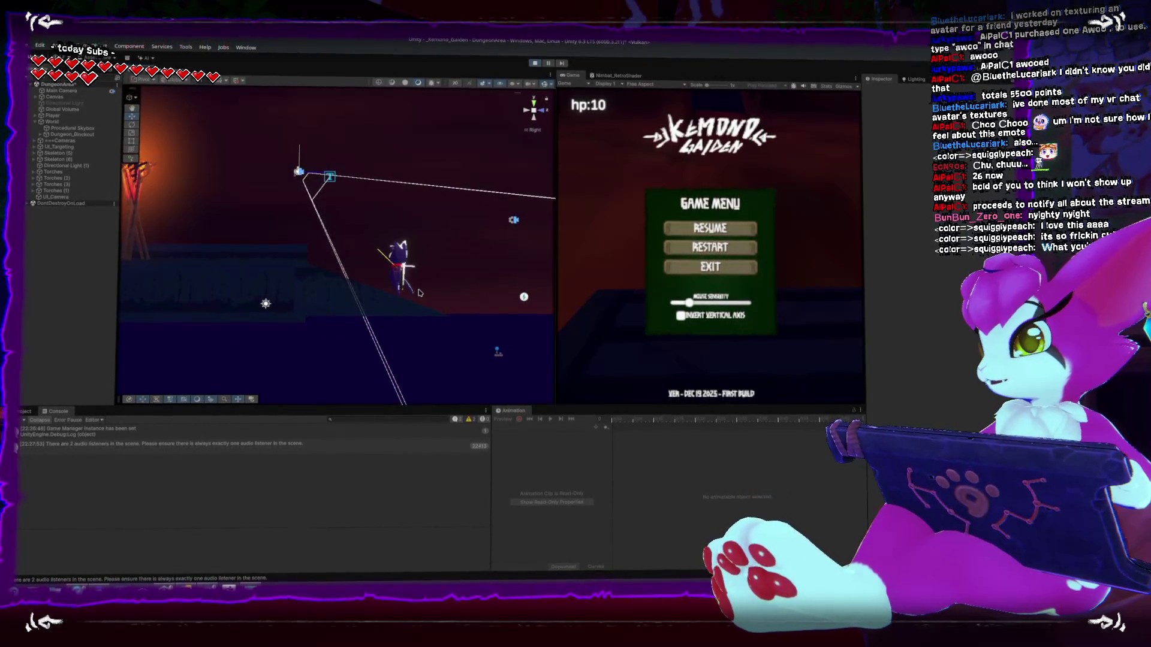
pyautogui.scroll(2, 419, 293)
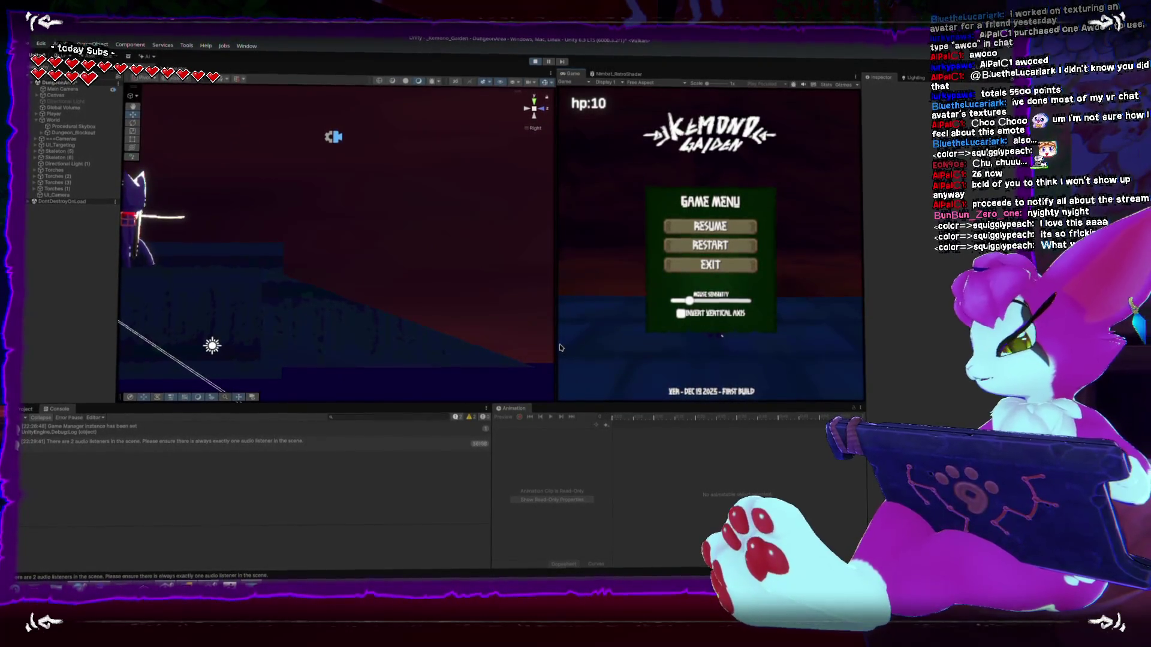
pyautogui.press('super+shift+Print')
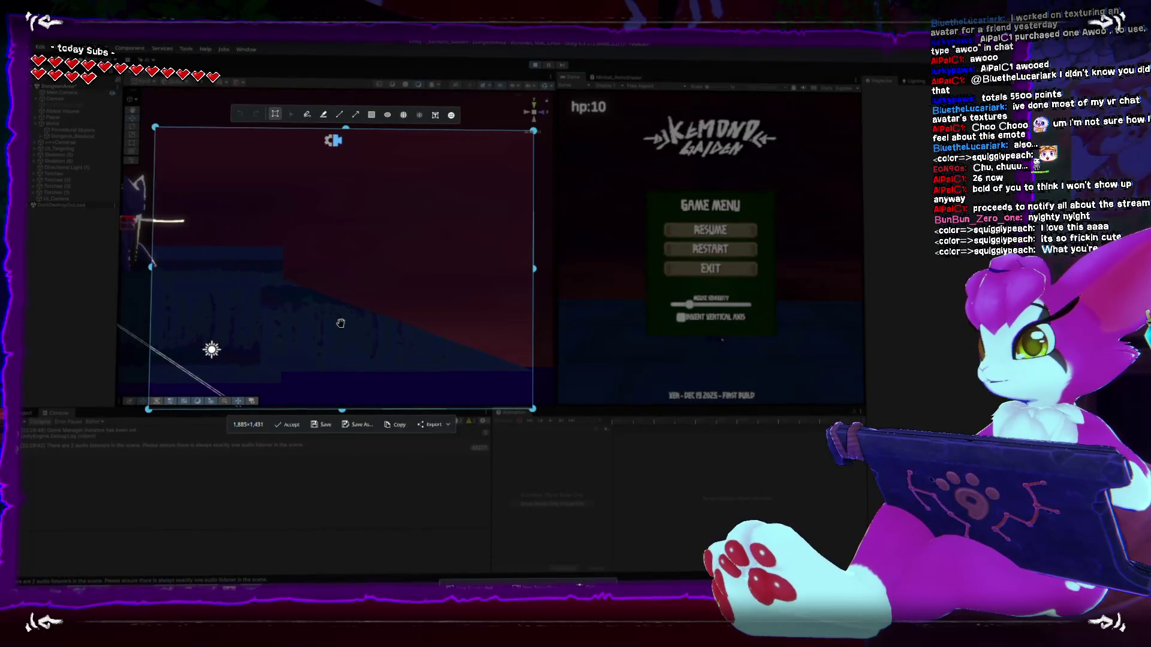
# - Dismiss the Spectacle capture overlay and bring the OBS window forward
pyautogui.press('Escape')
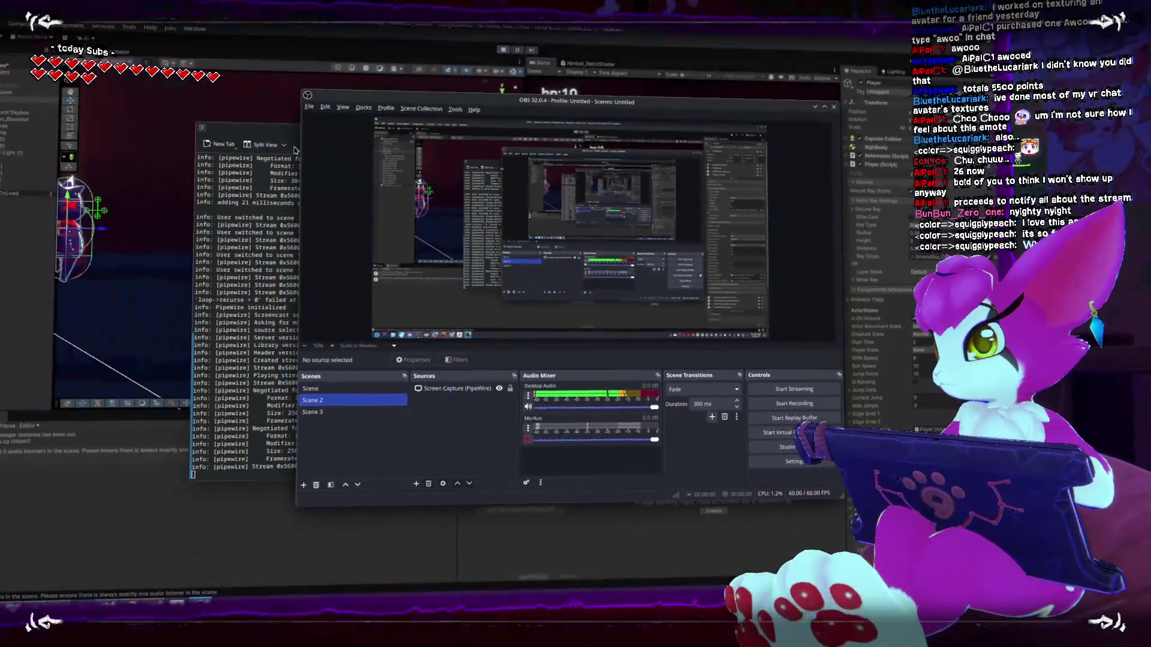
pyautogui.click(294, 150)
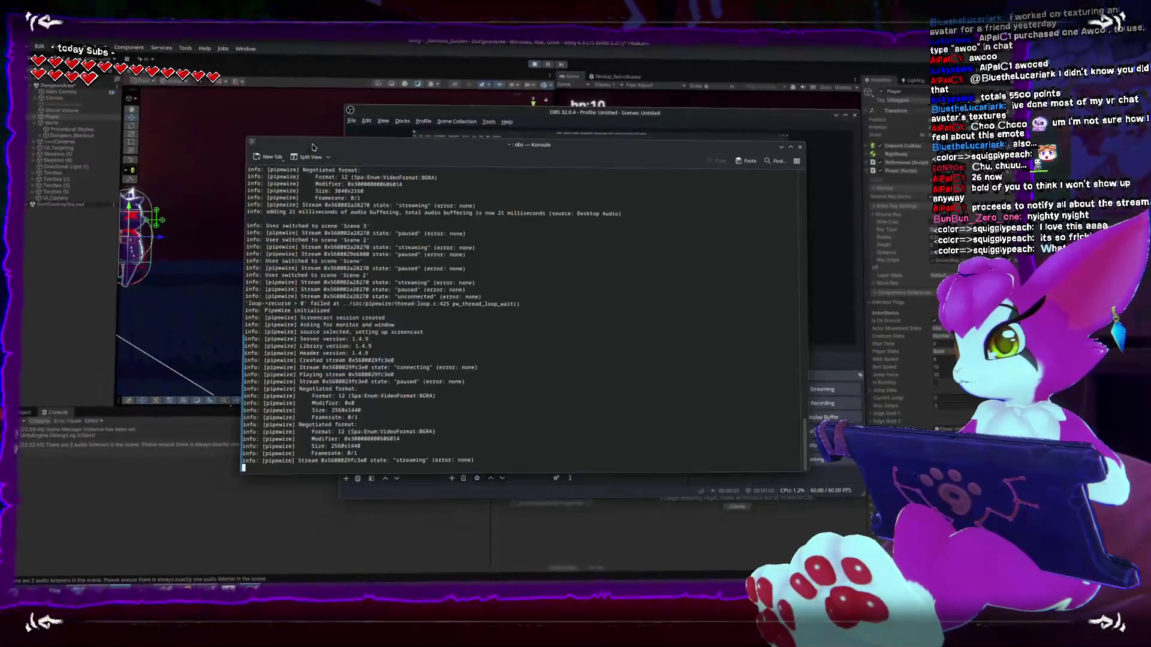
# - Move the OBS window left and resume running the character toward the torches in Unity
pyautogui.moveTo(539, 122)
pyautogui.mouseDown()
pyautogui.moveTo(414, 125)
pyautogui.moveTo(438, 125)
pyautogui.mouseUp()
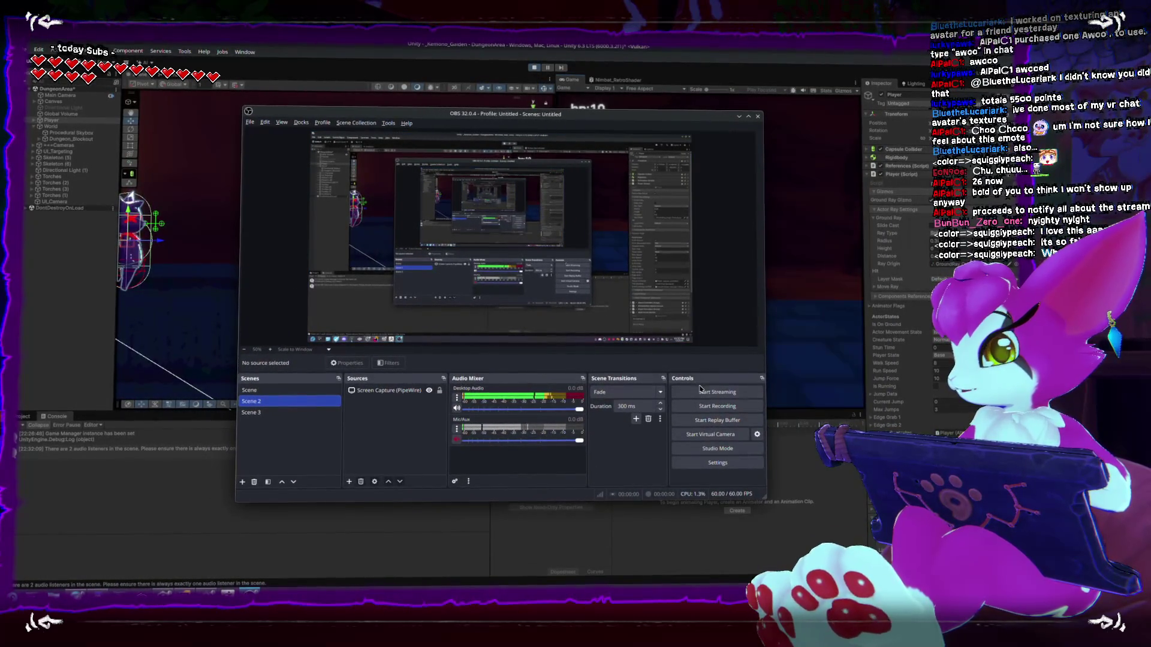
pyautogui.click(810, 351)
pyautogui.press('w')
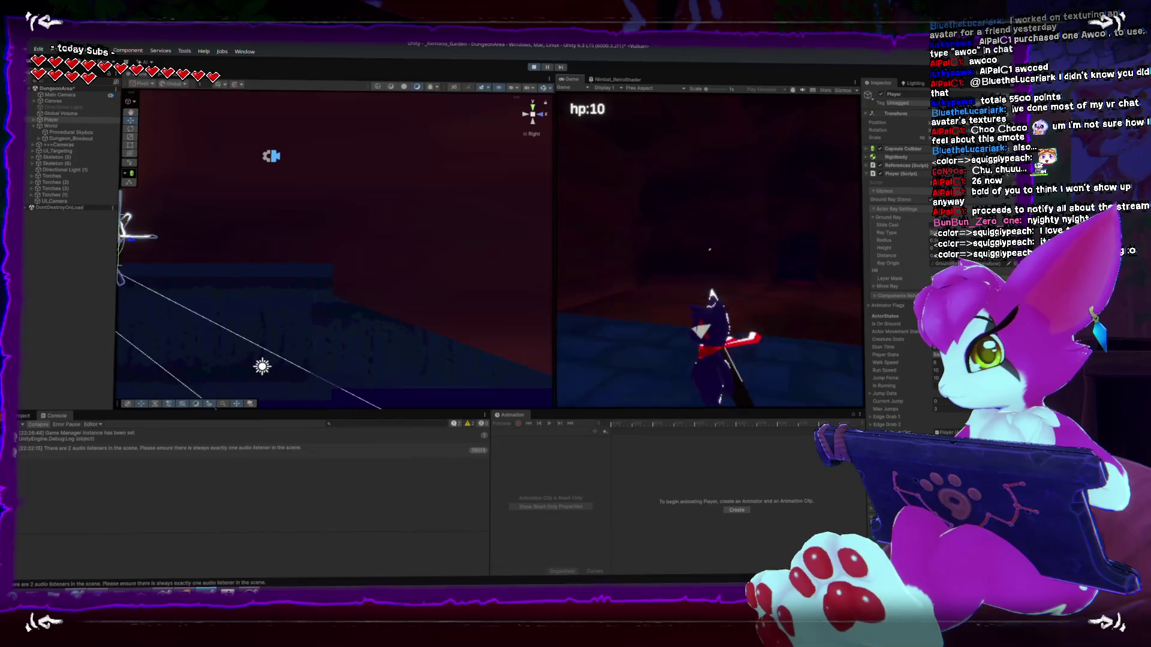
# - Jump onto the ledge and run the character down and back up the red-lit slope
pyautogui.press('space')
pyautogui.press('s')
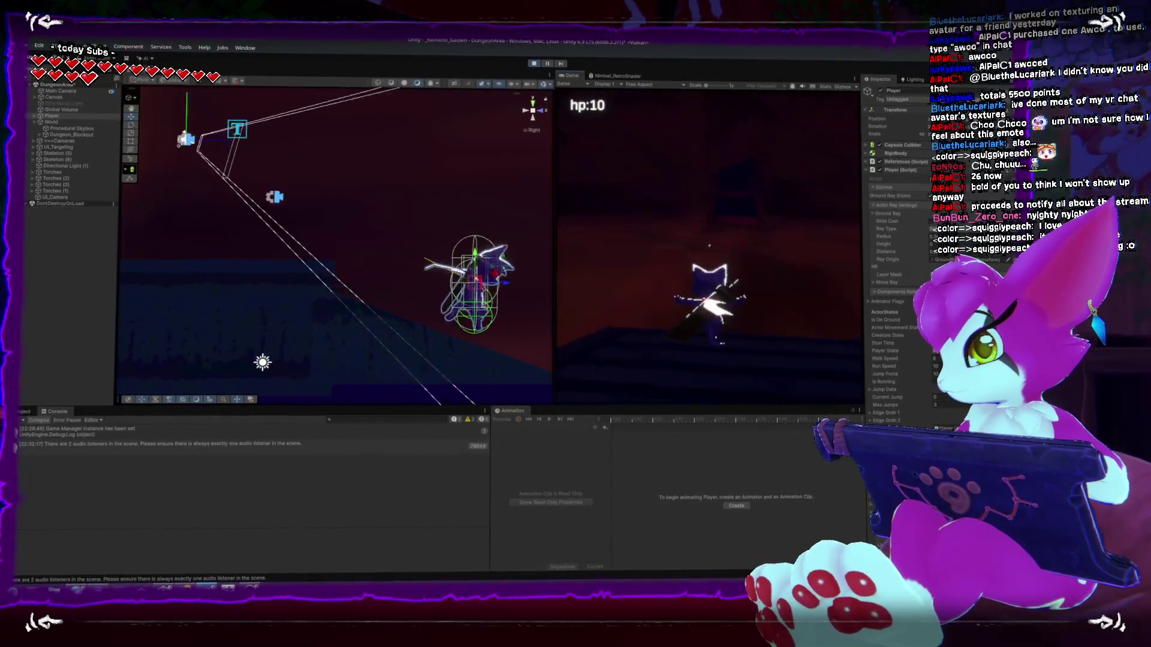
pyautogui.press('w')
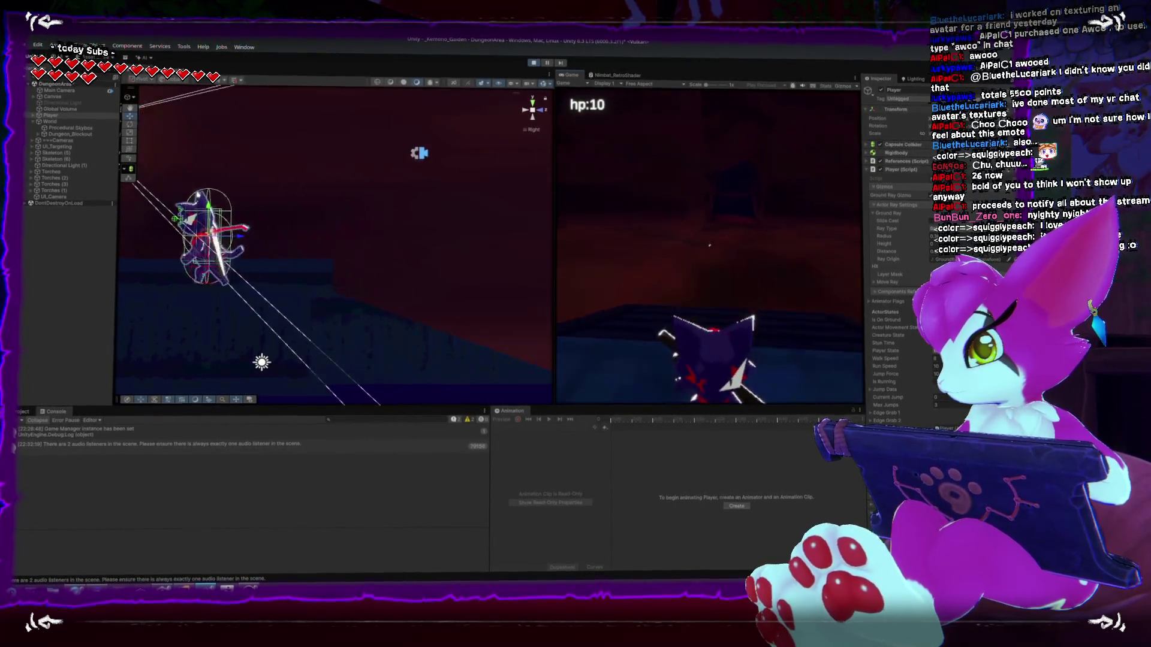
pyautogui.press('s')
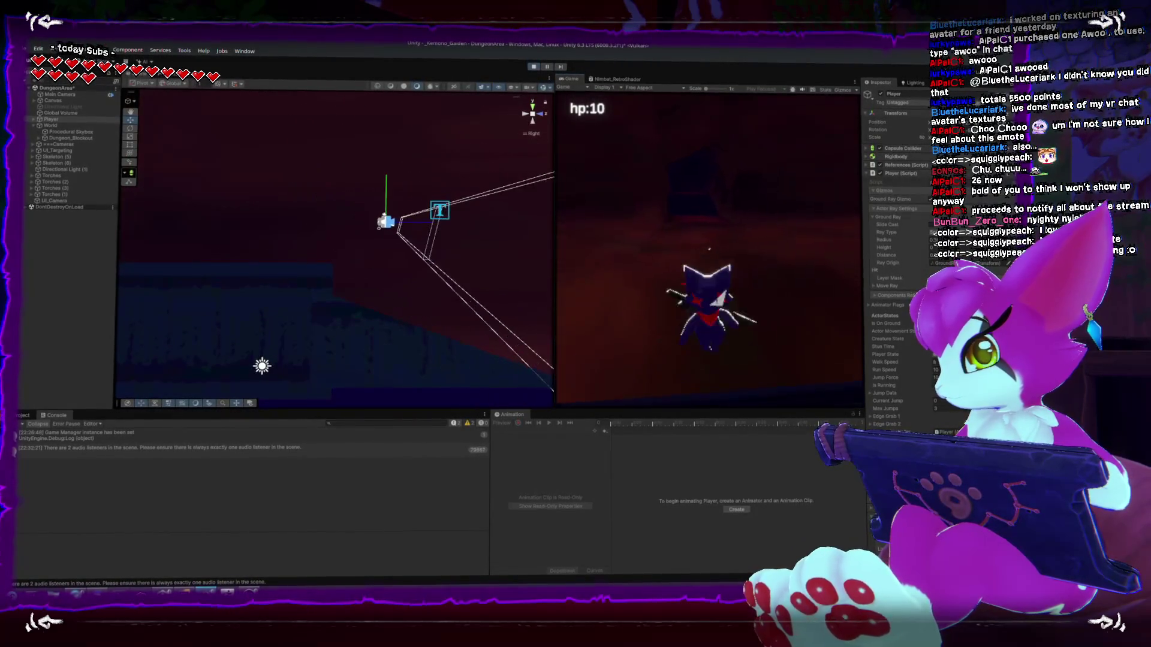
pyautogui.press('w')
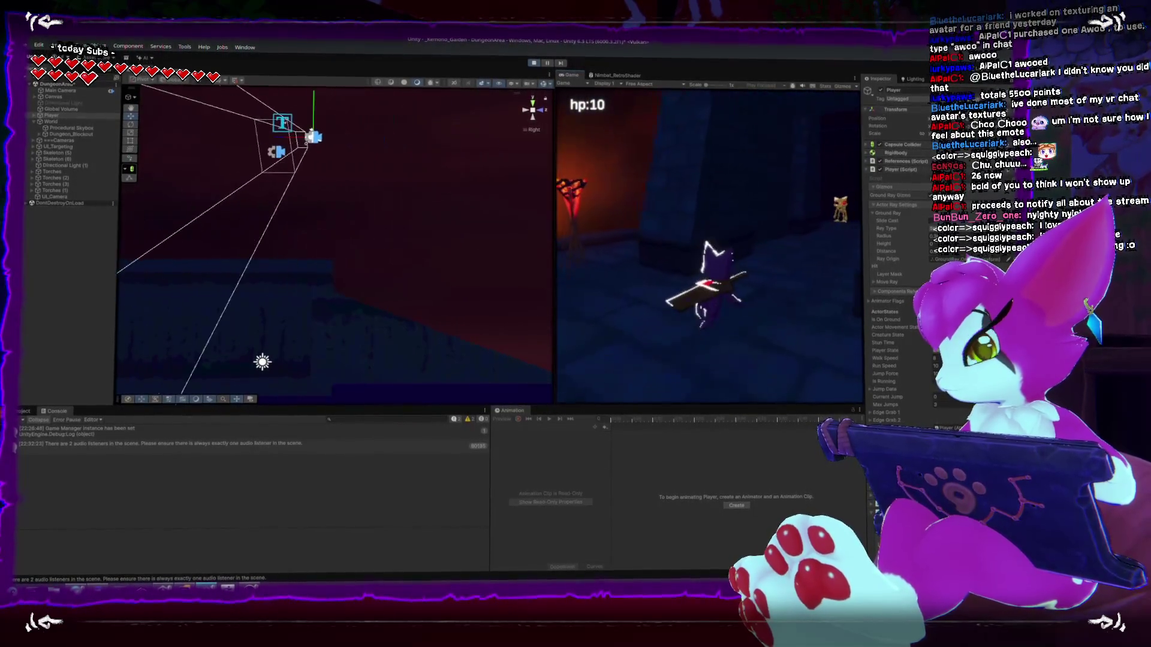
pyautogui.press('w')
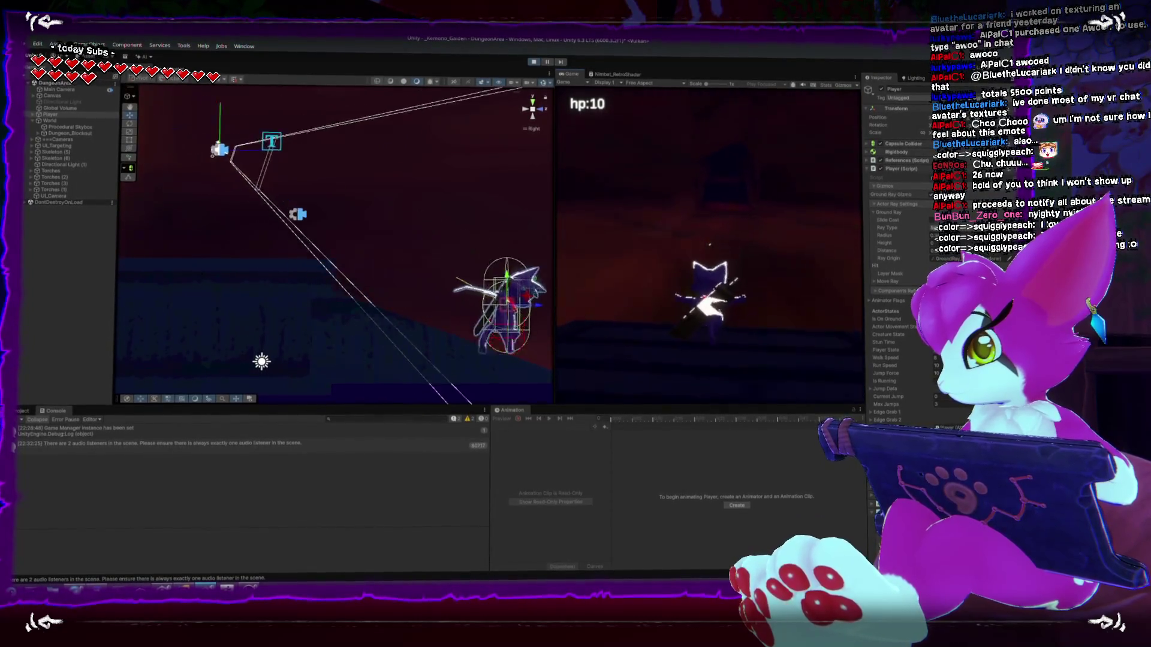
# - Pause the game at its Game Menu and stop the OBS recording
pyautogui.press('Escape')
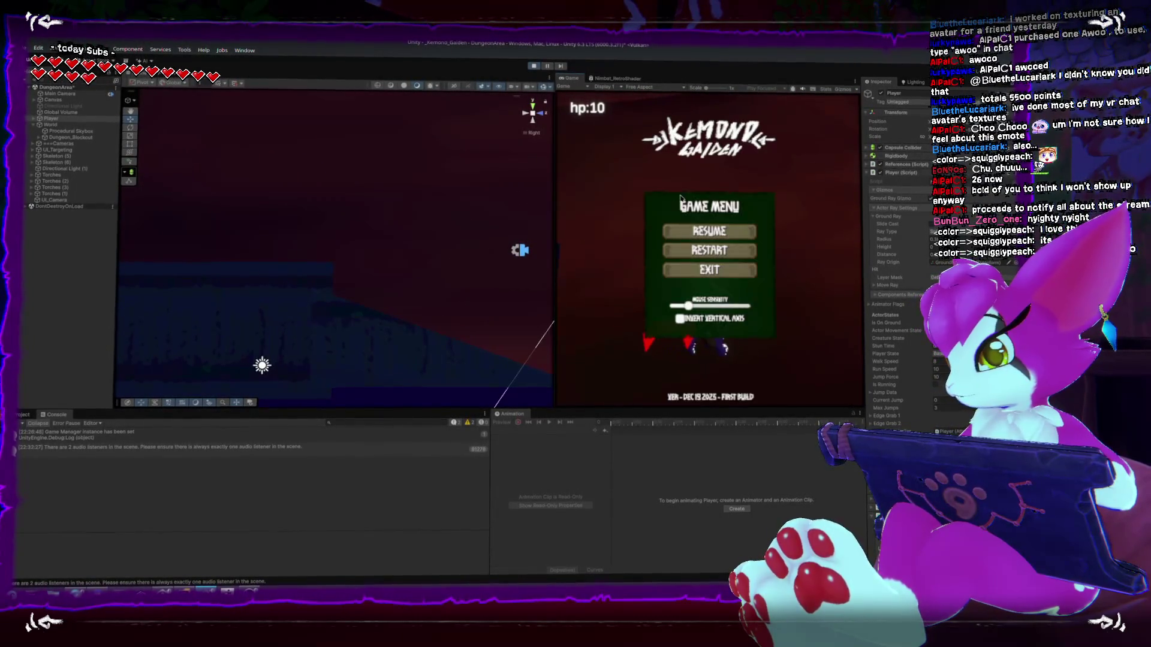
pyautogui.hotkey('alt', 'Tab')
pyautogui.click(724, 399)
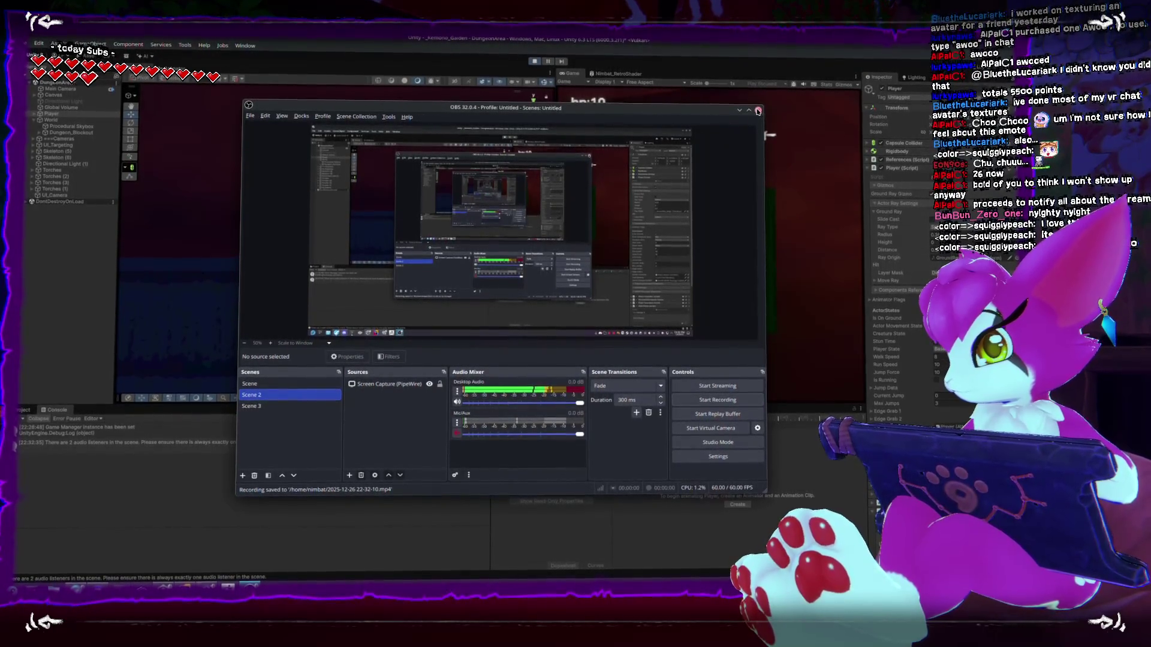
# - Close the OBS window and exit the game from its pause menu
pyautogui.click(758, 108)
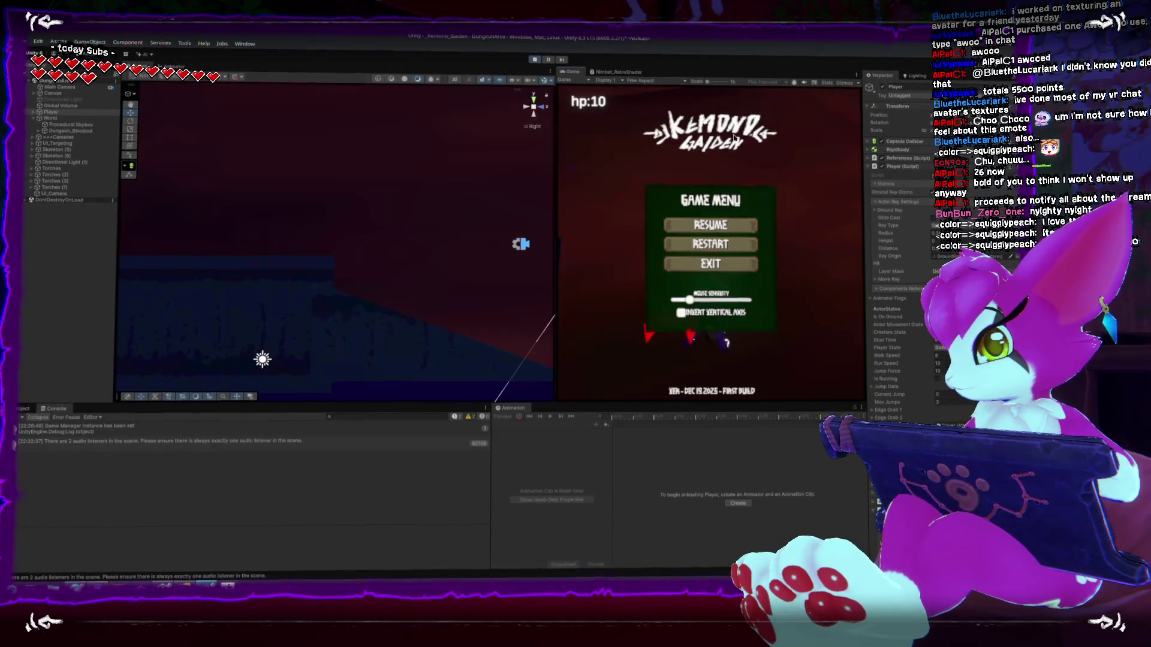
pyautogui.click(716, 265)
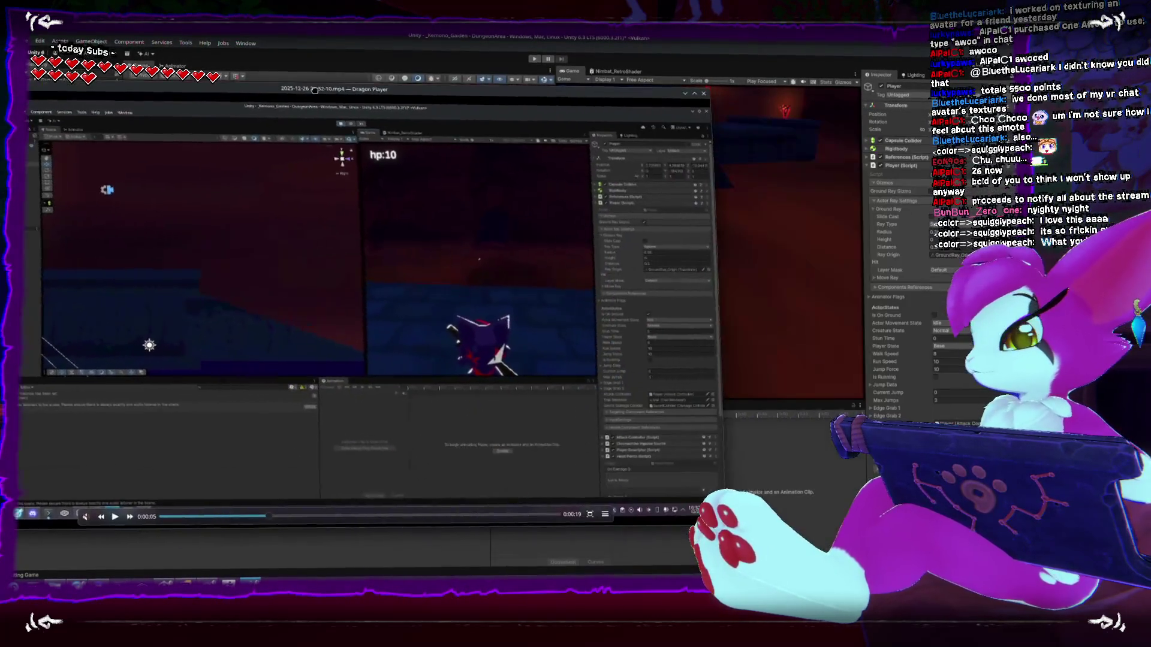
# - Skip forward and back through the recording and look through the playback options
pyautogui.press('Right')
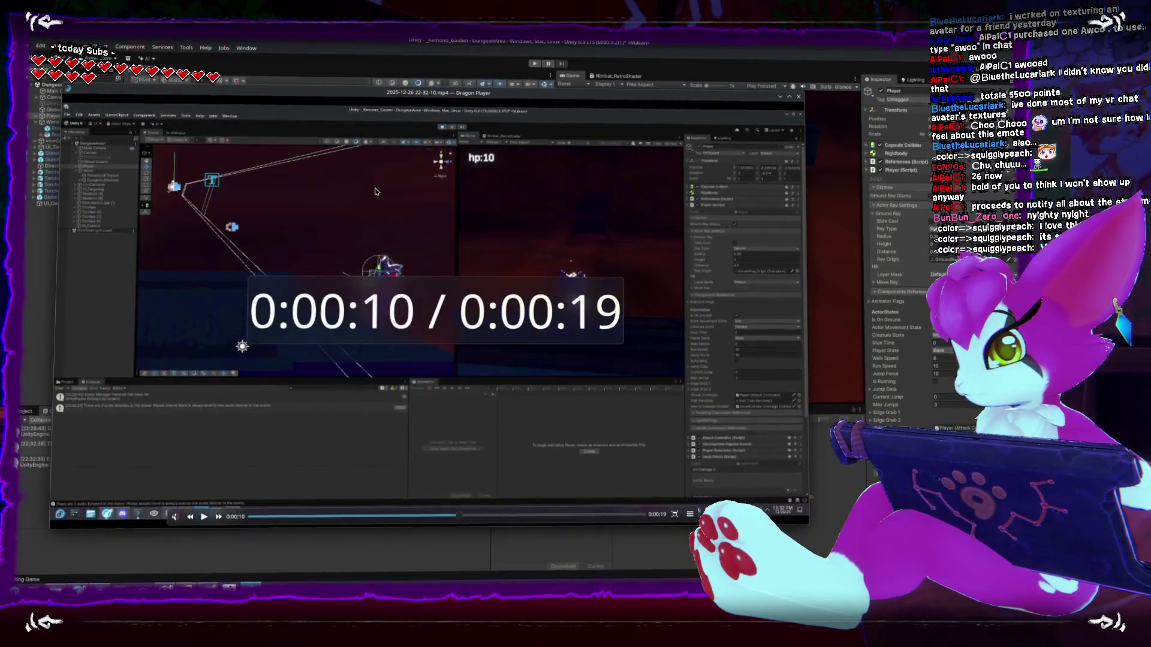
pyautogui.press('Right')
pyautogui.press('Left')
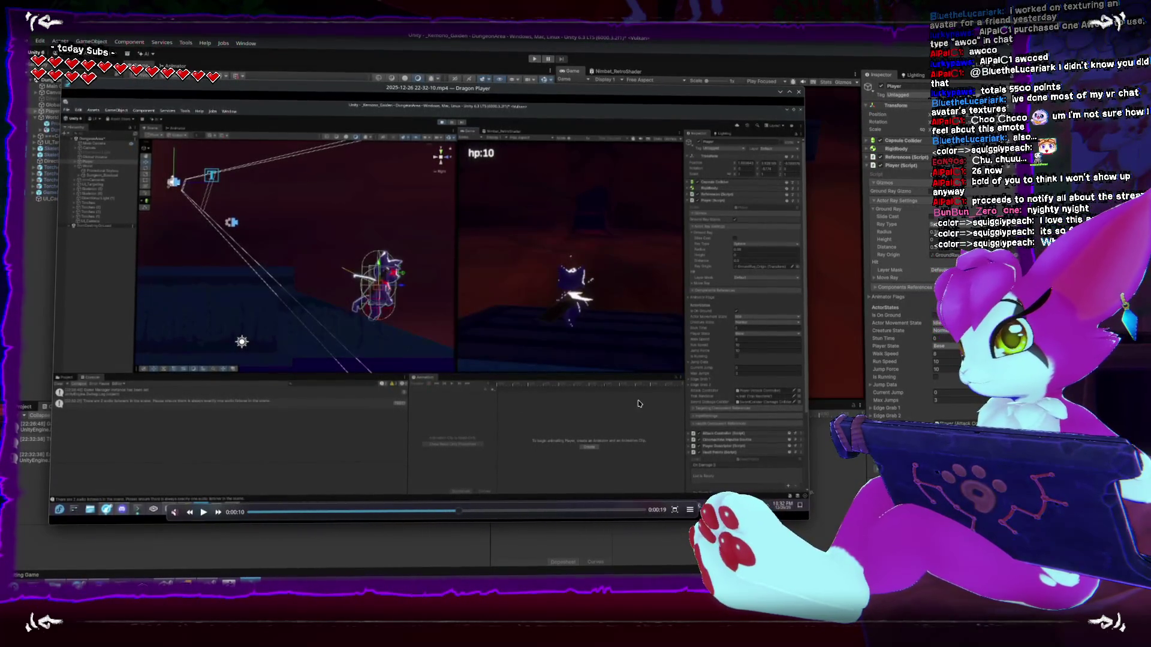
pyautogui.click(689, 510)
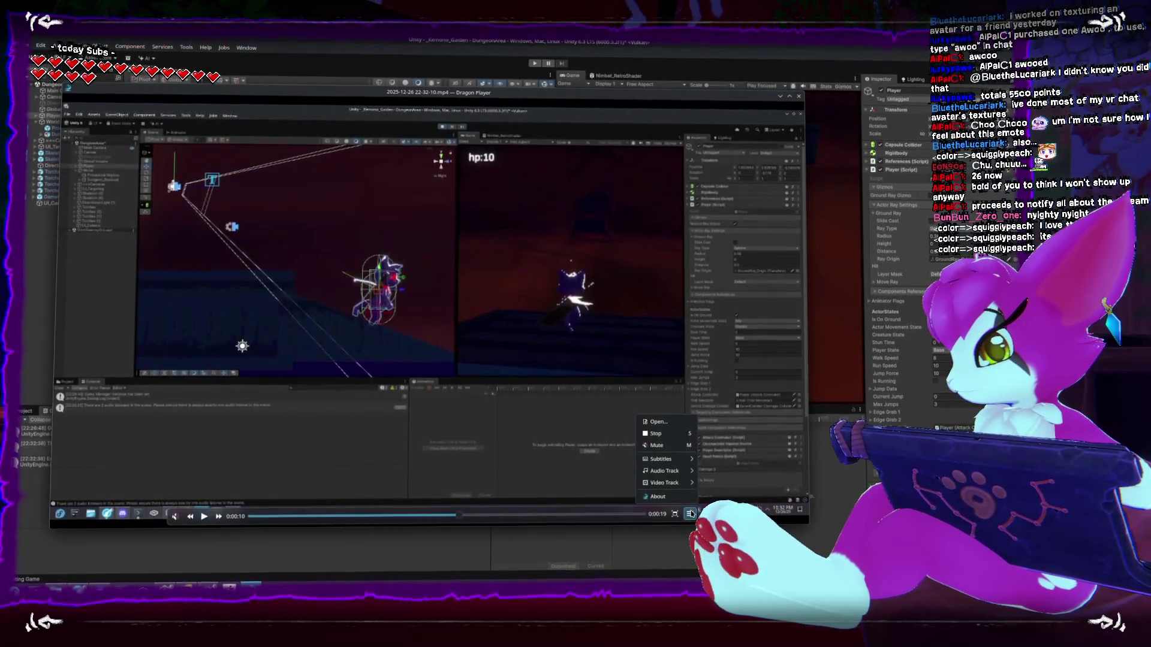
pyautogui.moveTo(661, 460)
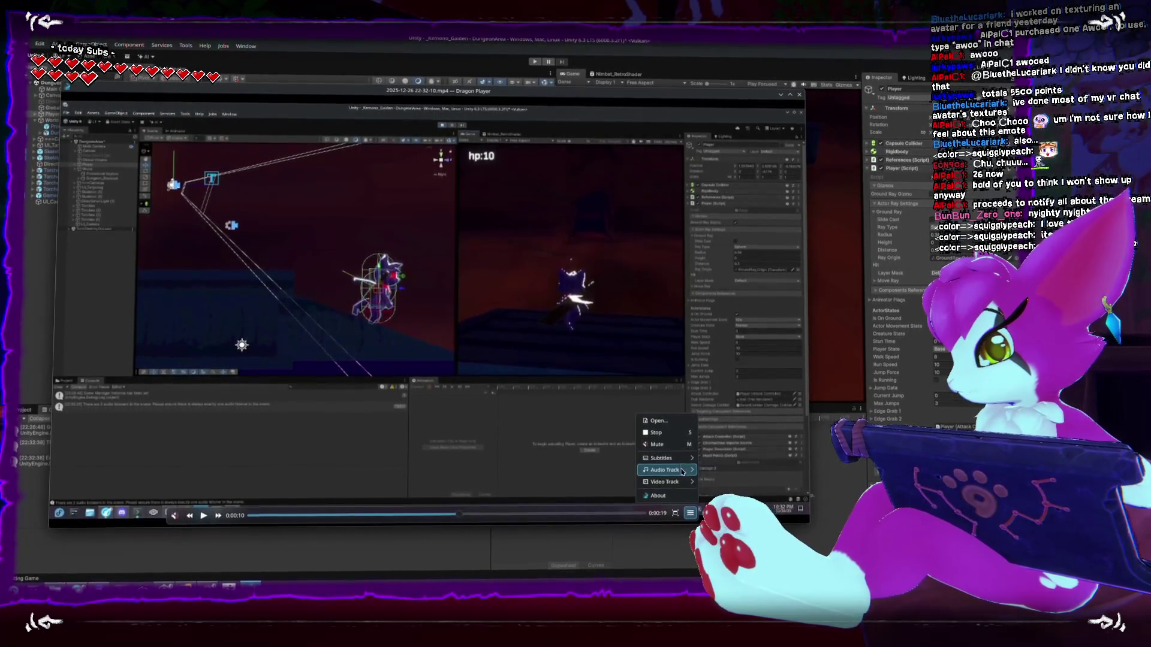
pyautogui.click(473, 519)
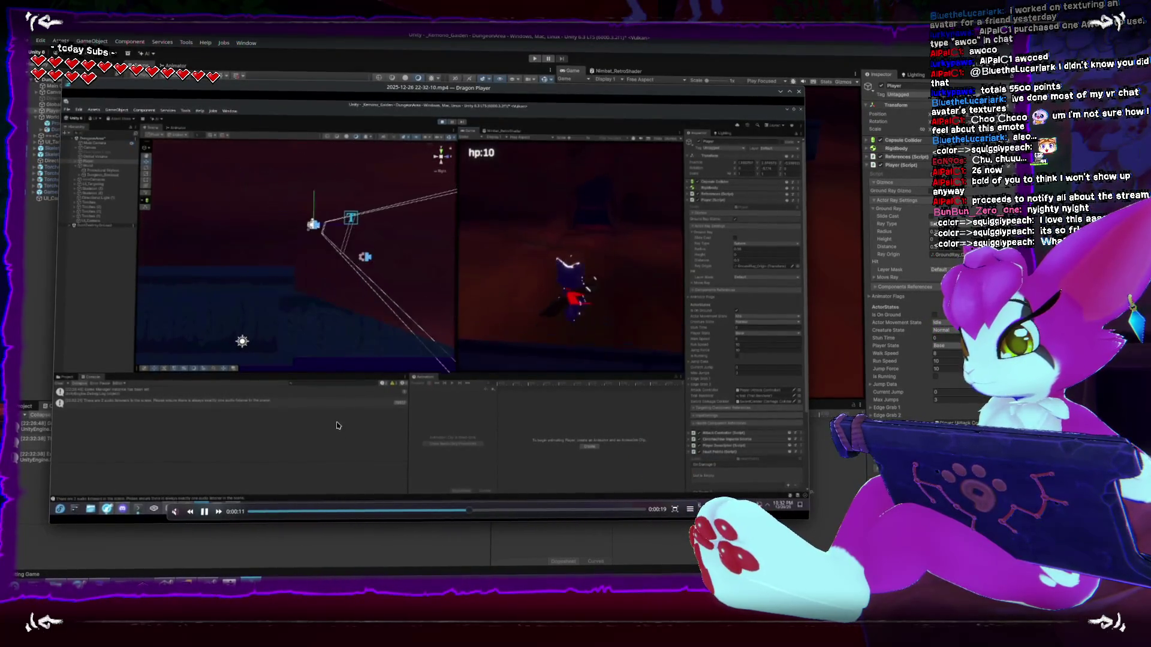
# - Rewind the clip to about 0:00:09, pause it, and close Dragon Player
pyautogui.click(460, 514)
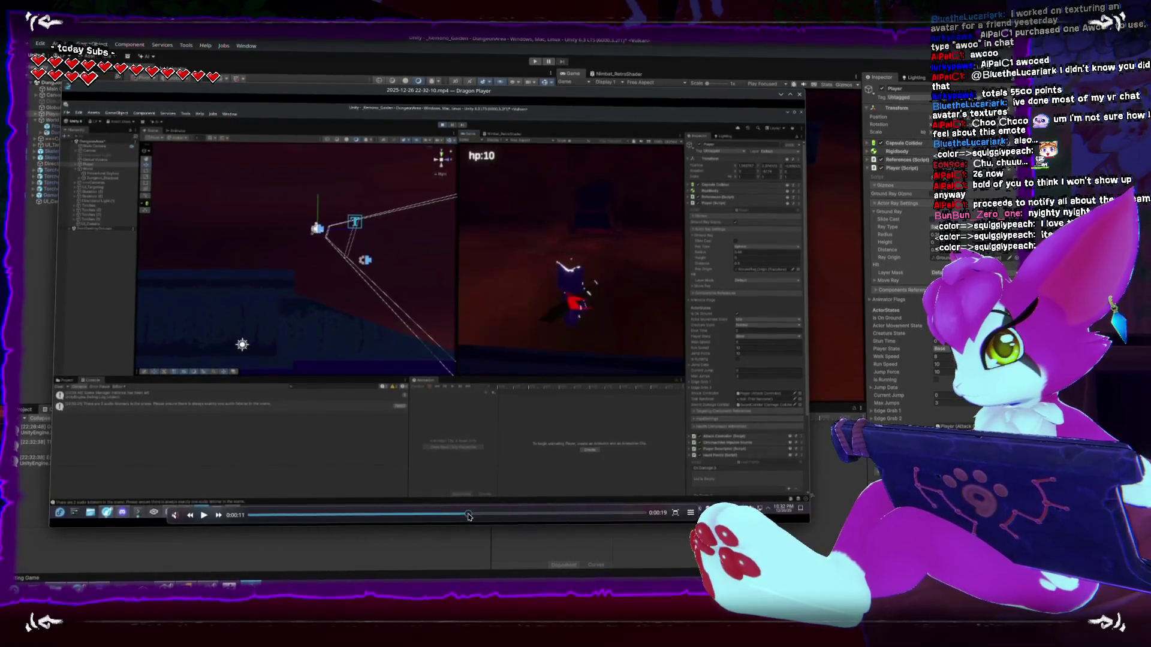
pyautogui.click(455, 512)
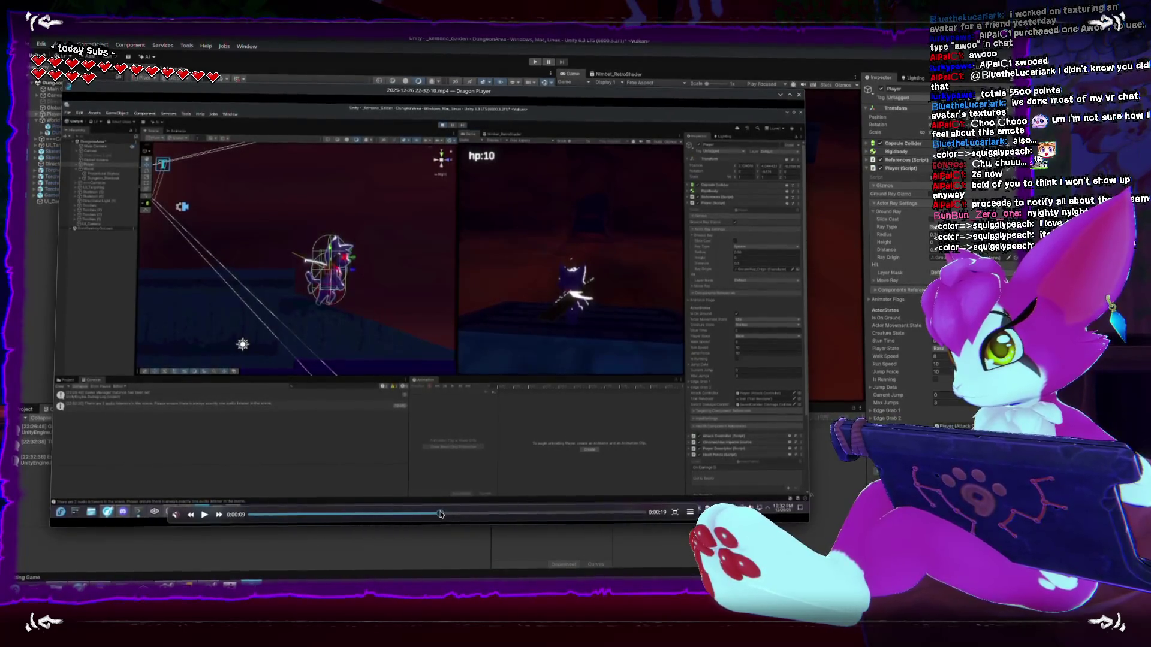
pyautogui.click(436, 515)
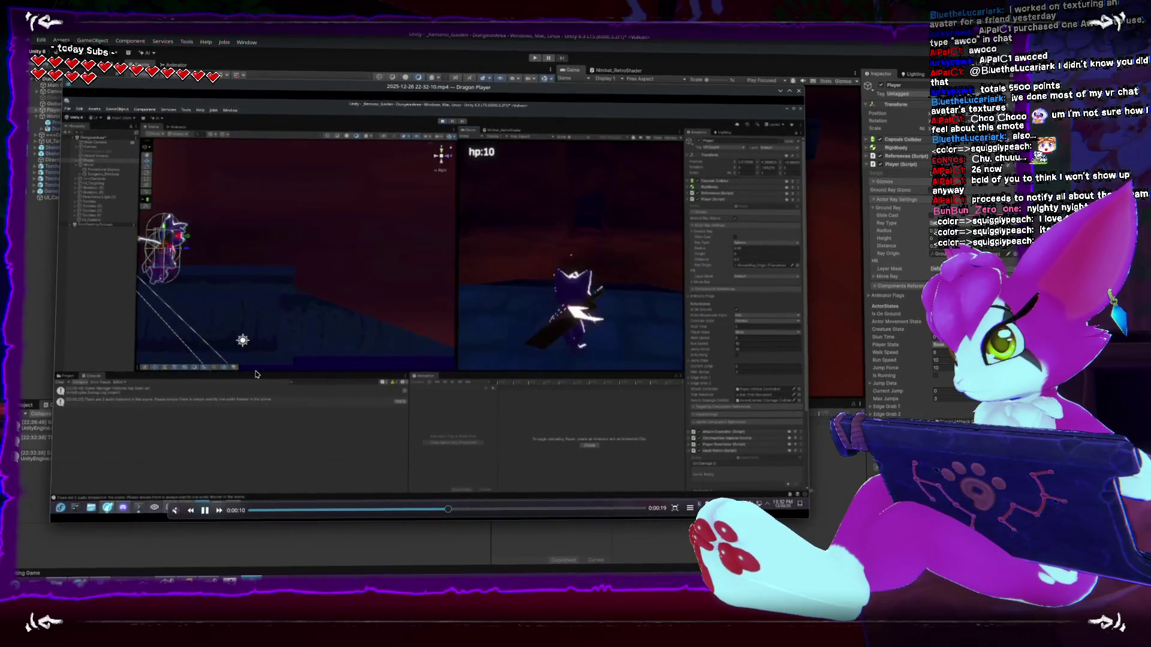
pyautogui.press('space')
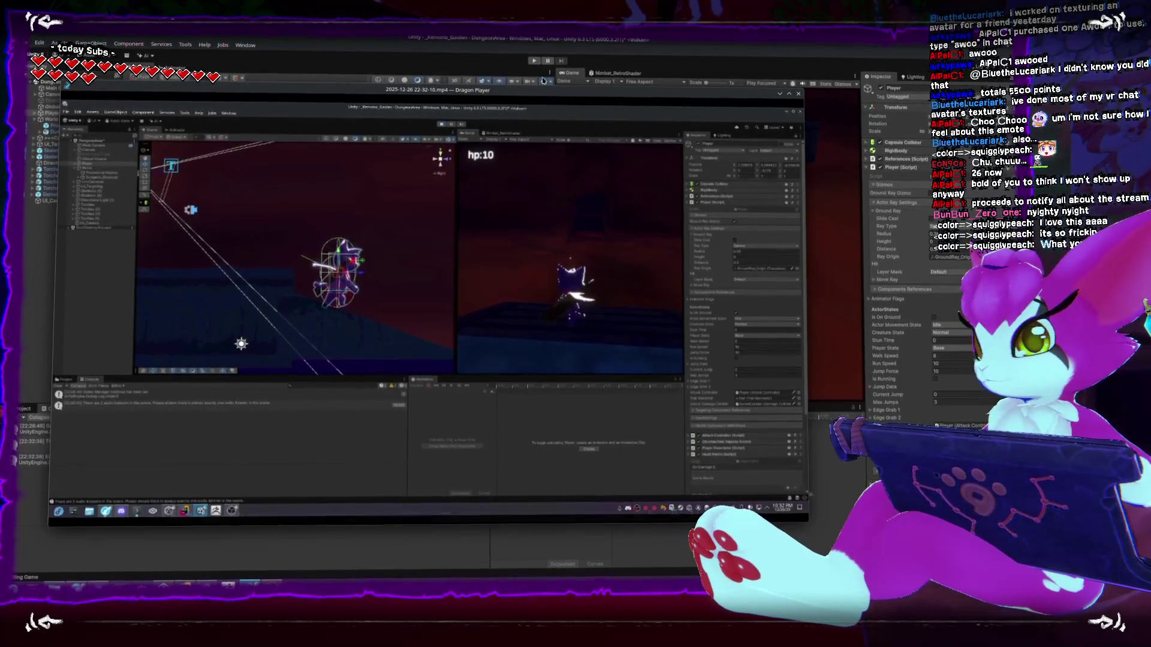
pyautogui.click(799, 92)
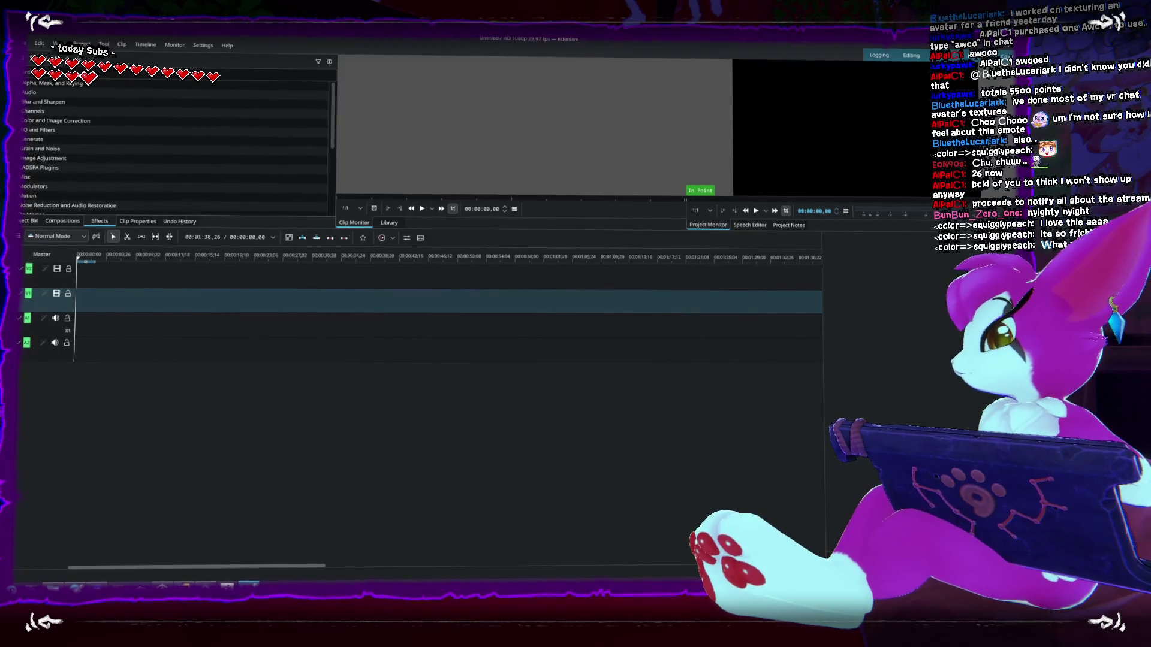
pyautogui.moveTo(249, 582)
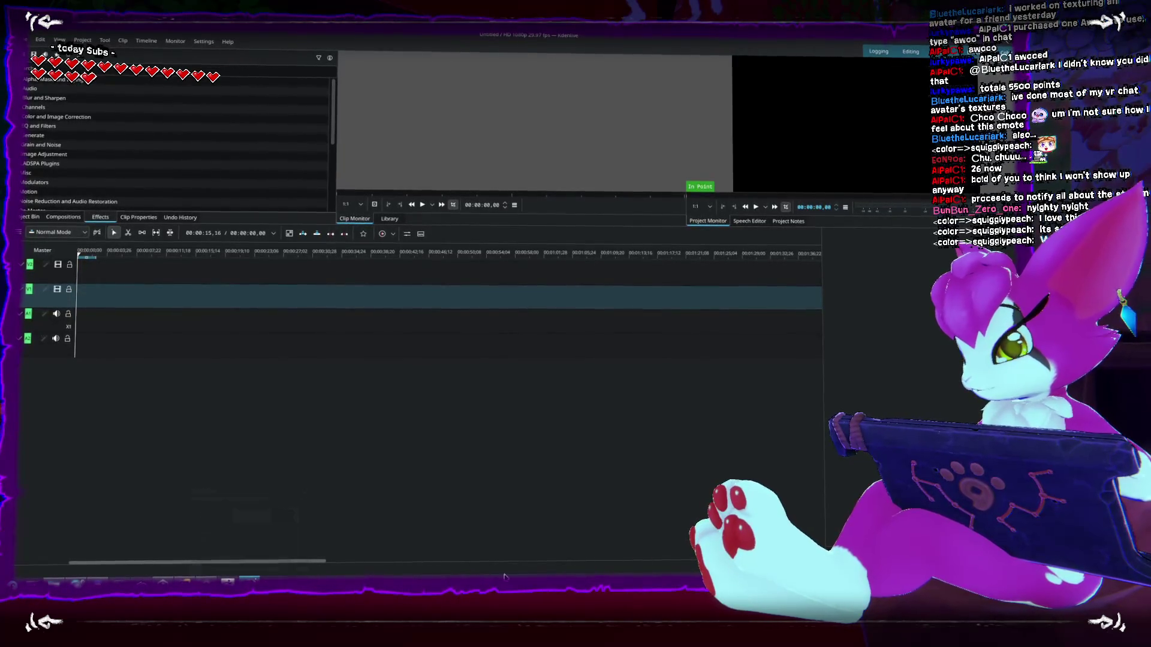
pyautogui.moveTo(258, 578)
pyautogui.mouseDown()
pyautogui.moveTo(501, 411)
pyautogui.moveTo(507, 277)
pyautogui.moveTo(120, 275)
pyautogui.mouseUp()
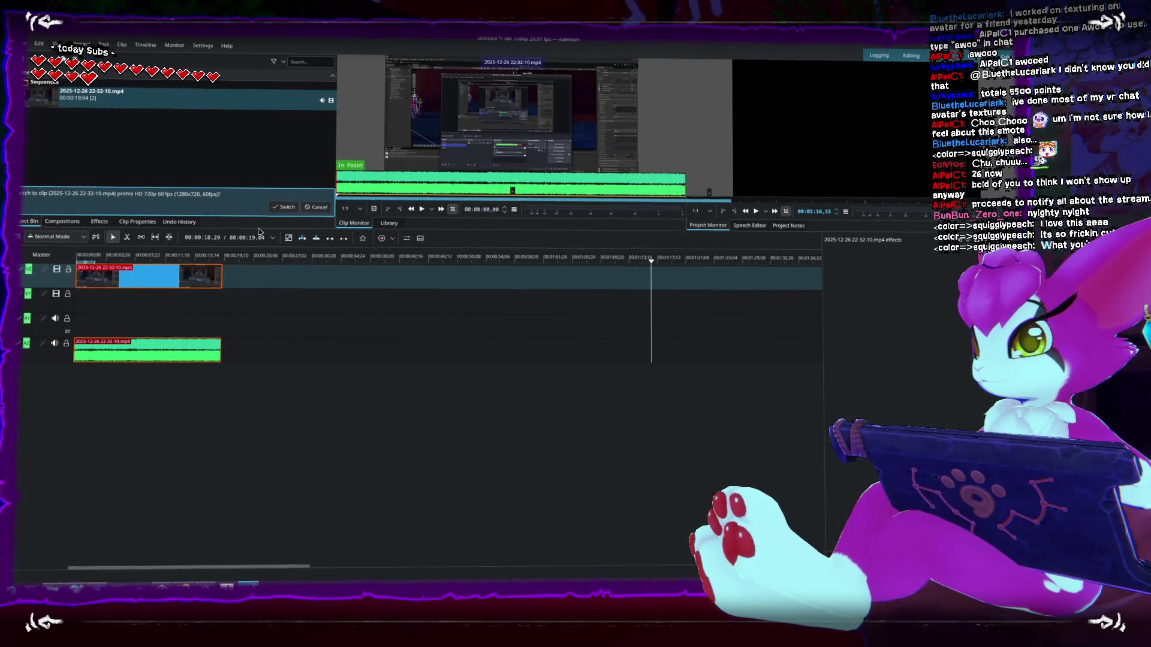
pyautogui.moveTo(393, 196); pyautogui.dragTo(389, 435)
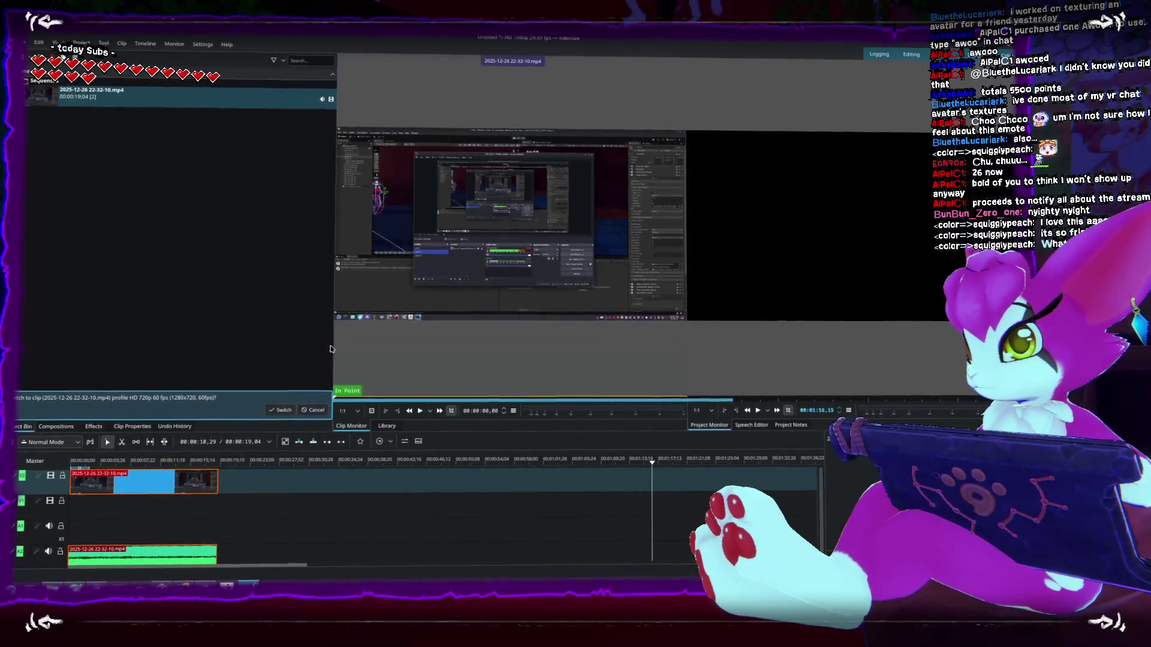
pyautogui.moveTo(334, 327); pyautogui.dragTo(236, 327)
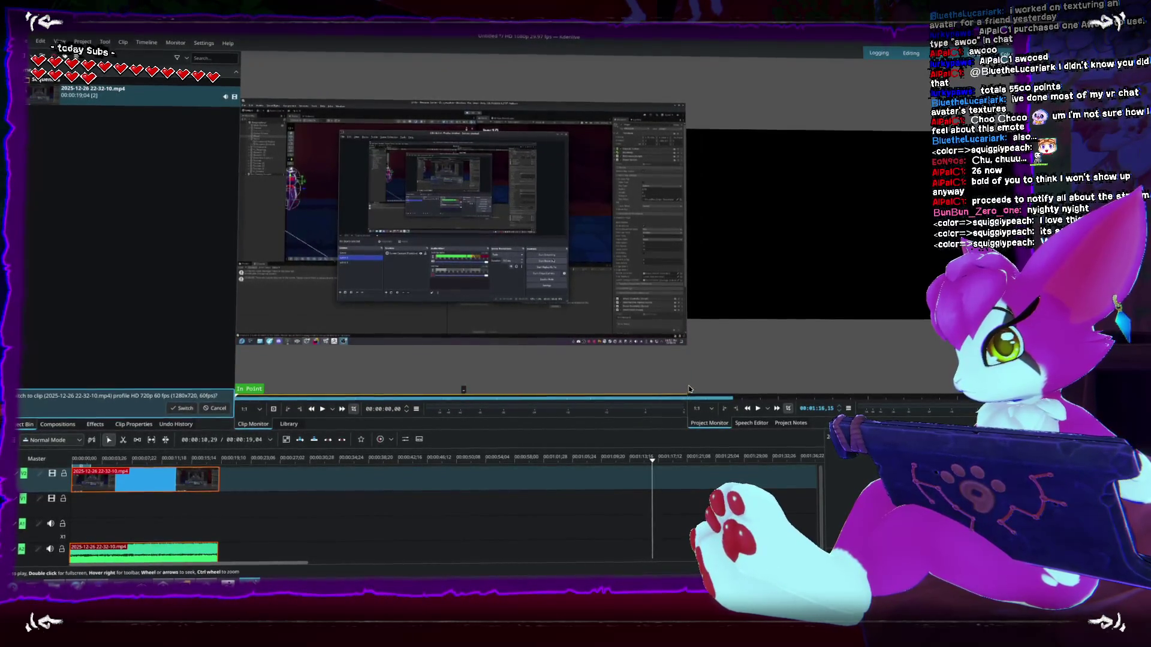
pyautogui.moveTo(687, 384); pyautogui.dragTo(838, 387)
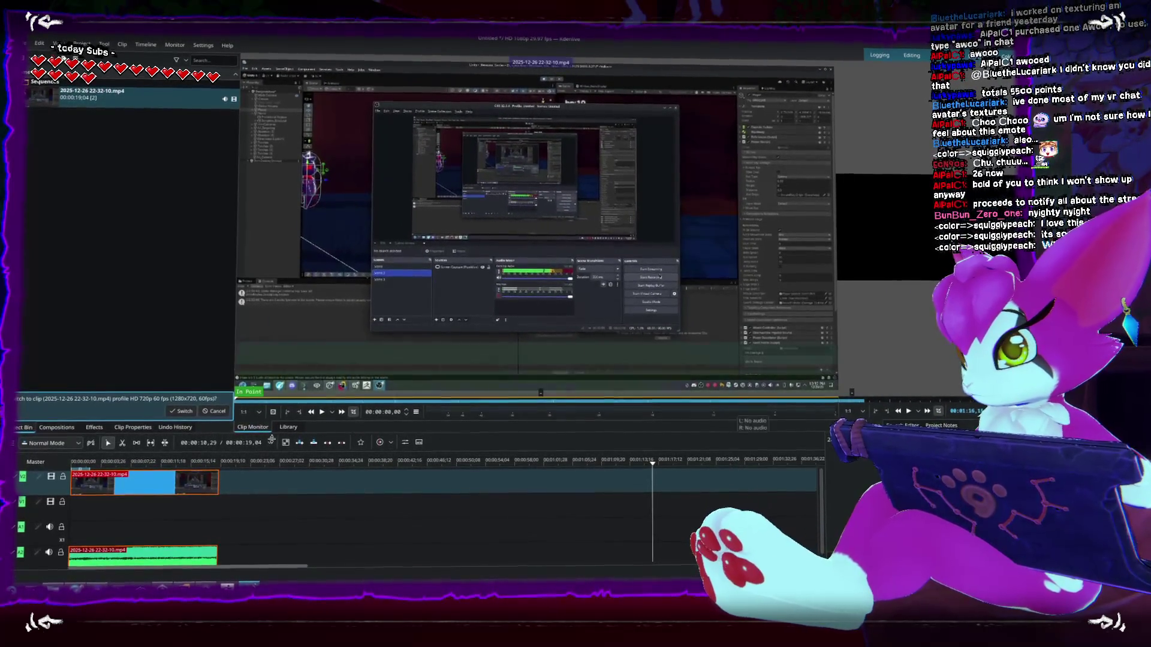
# - Zoom the timeline, scrub to about two seconds in, and widen the Project Monitor
pyautogui.click(91, 463)
pyautogui.click(114, 491)
pyautogui.scroll(8, 180, 488)
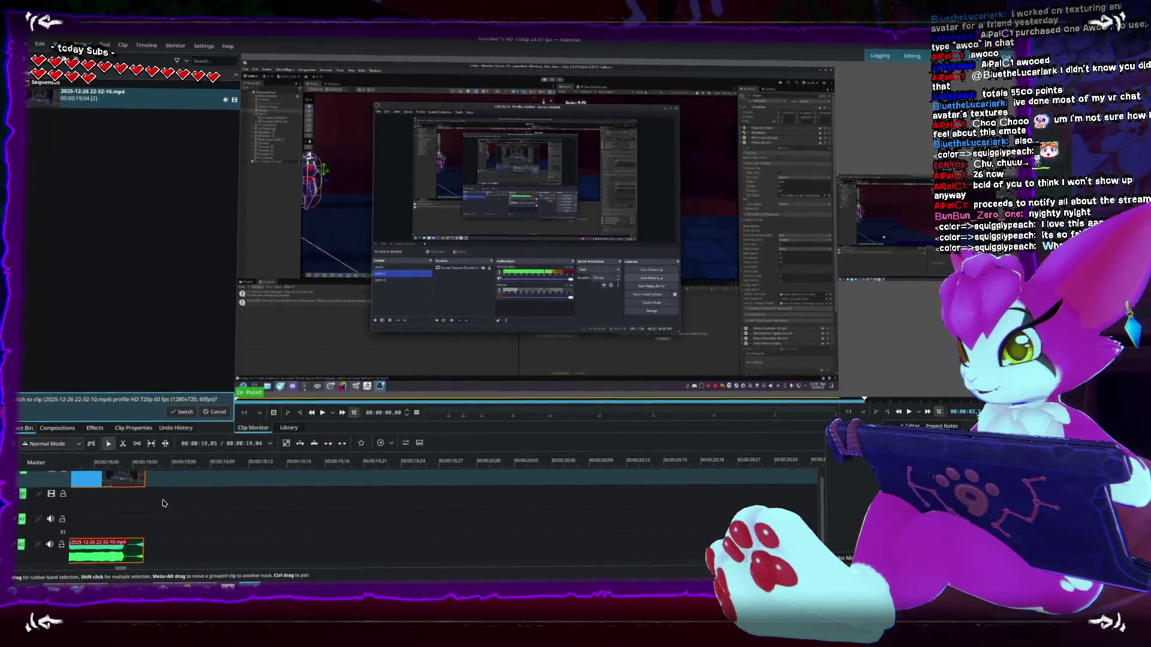
pyautogui.scroll(3, 160, 505)
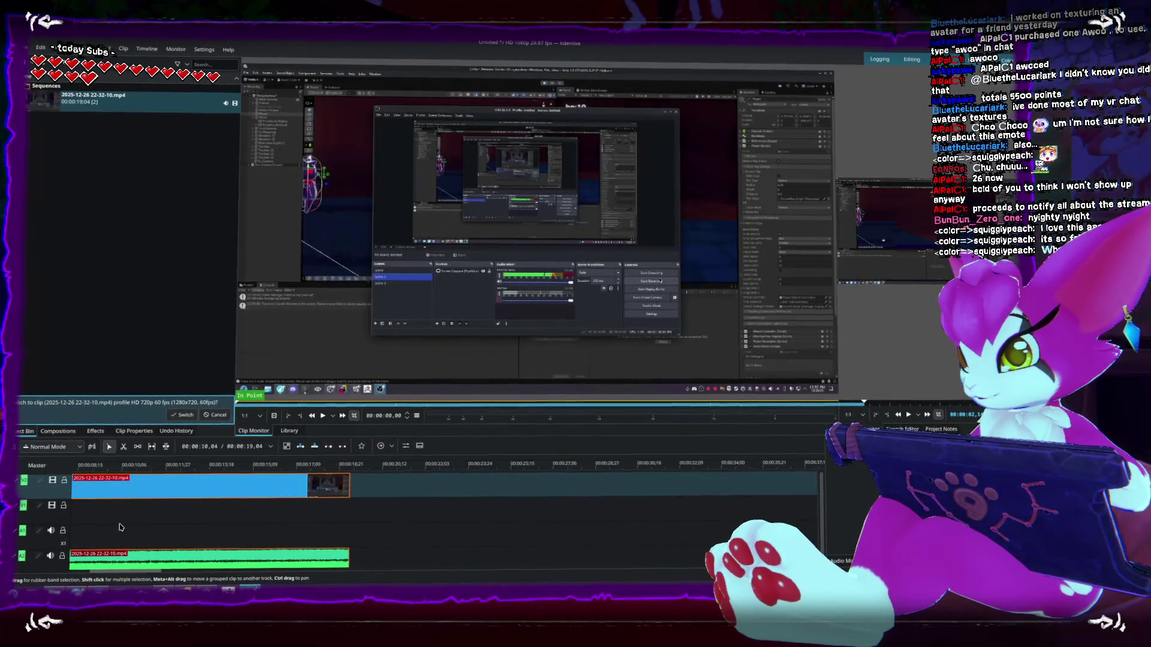
pyautogui.scroll(3, 120, 527)
pyautogui.click(139, 467)
pyautogui.moveTo(139, 467); pyautogui.dragTo(180, 472)
pyautogui.moveTo(835, 354)
pyautogui.moveTo(837, 355); pyautogui.dragTo(378, 354)
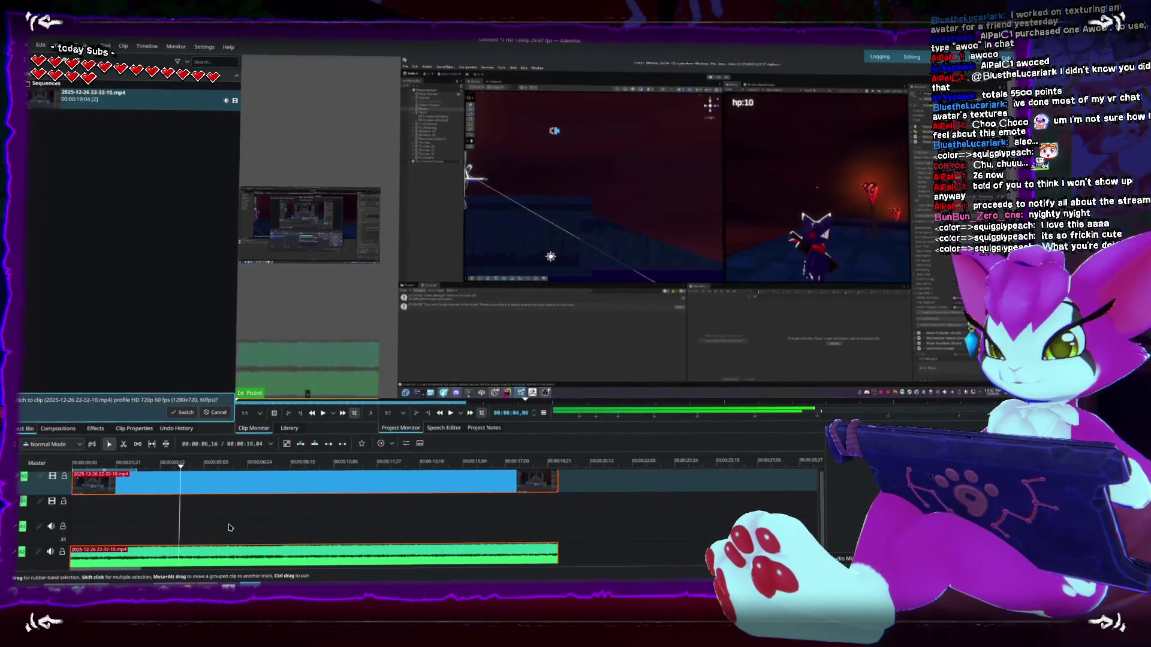
# - Scrub to about 00:00:06,14 and zoom the Project Monitor onto the player character
pyautogui.moveTo(182, 470); pyautogui.dragTo(387, 471)
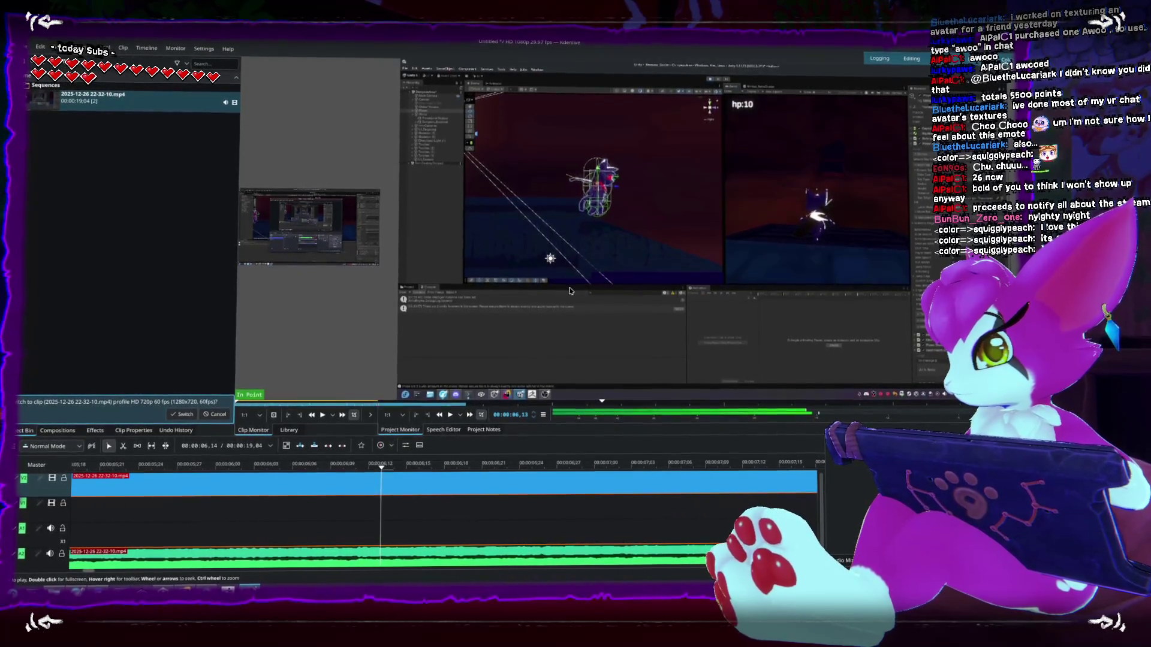
pyautogui.keyDown('ctrl'); pyautogui.scroll(3, 529, 223); pyautogui.keyUp('ctrl')
pyautogui.keyDown('ctrl'); pyautogui.scroll(3, 486, 214); pyautogui.keyUp('ctrl')
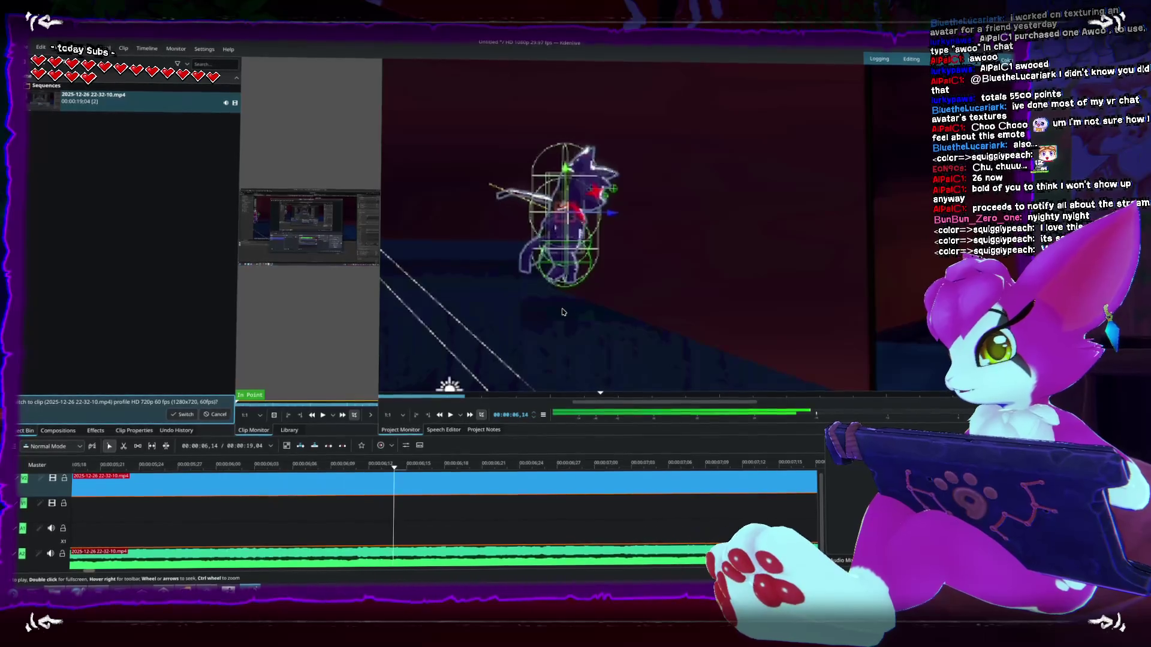
pyautogui.scroll(2, 559, 312)
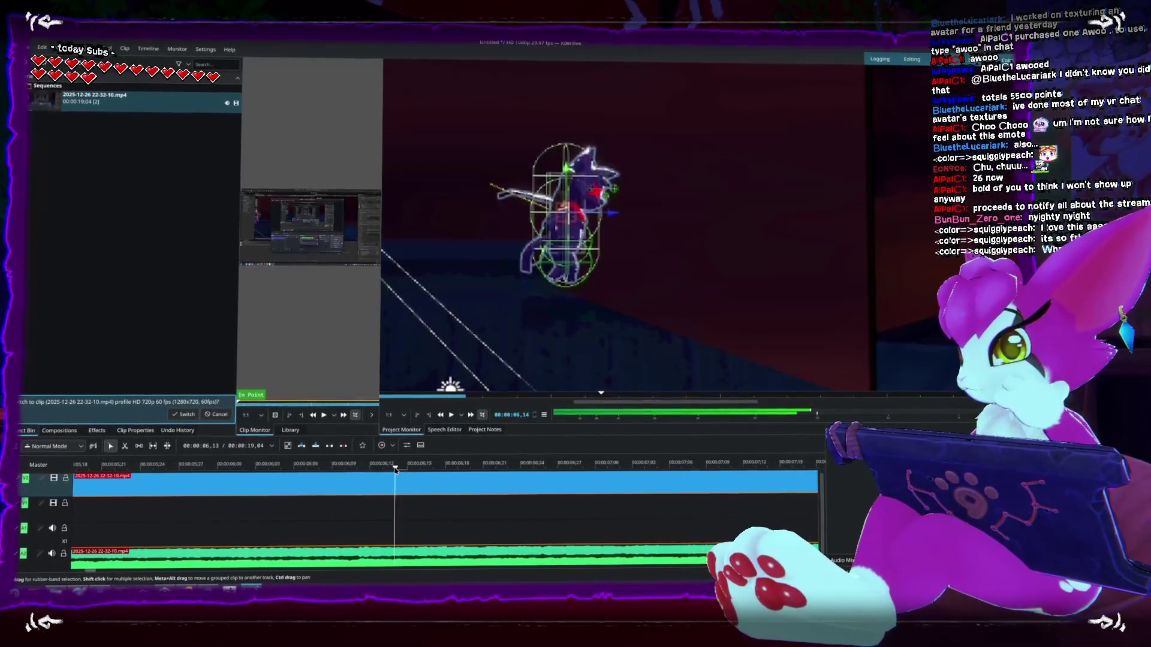
pyautogui.moveTo(390, 468); pyautogui.dragTo(358, 467)
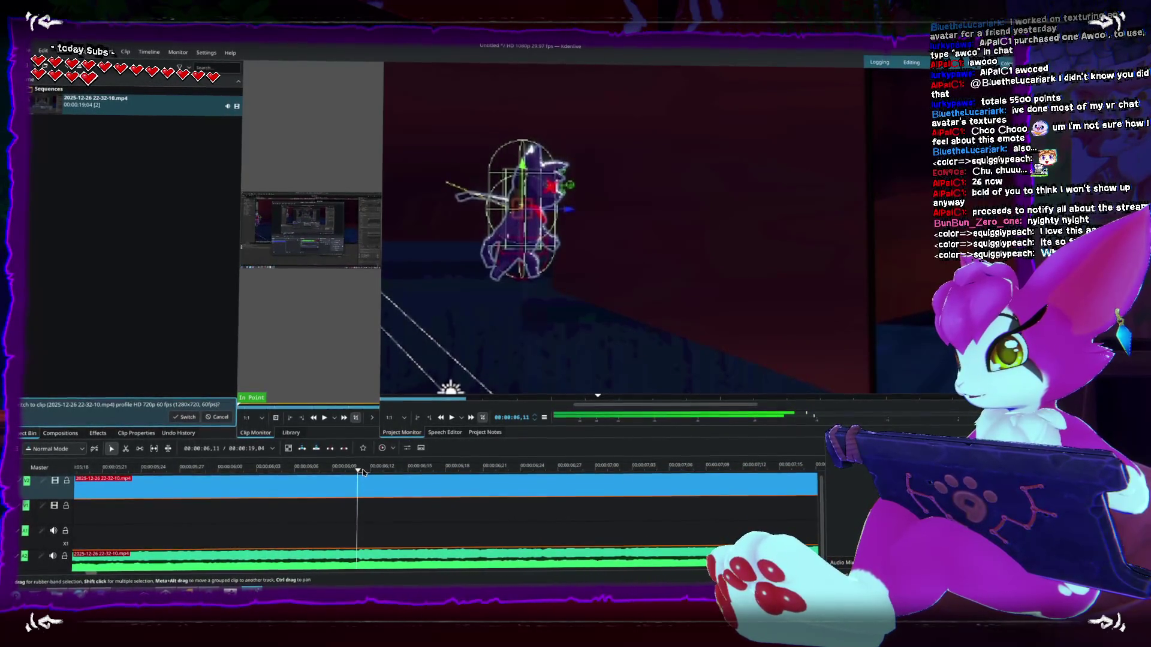
pyautogui.click(369, 470)
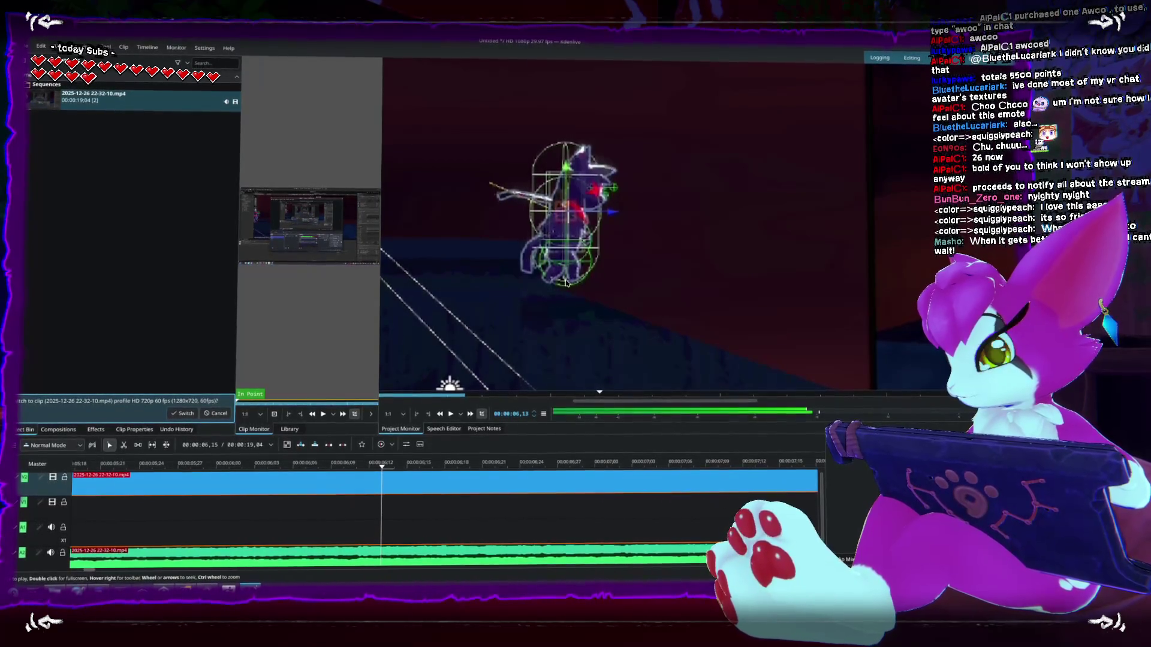
pyautogui.moveTo(420, 464)
pyautogui.mouseDown()
pyautogui.moveTo(531, 466)
pyautogui.moveTo(379, 444)
pyautogui.moveTo(496, 445)
pyautogui.moveTo(339, 447)
pyautogui.moveTo(396, 441)
pyautogui.mouseUp()
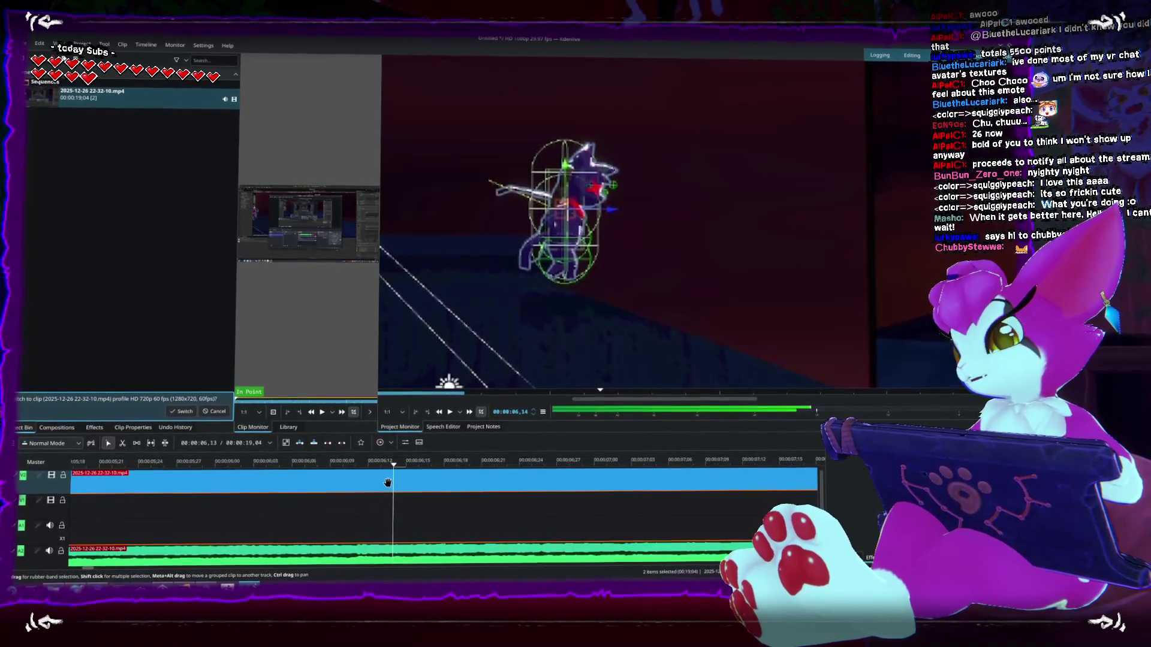
pyautogui.moveTo(396, 467)
pyautogui.mouseDown()
pyautogui.moveTo(353, 466)
pyautogui.moveTo(444, 472)
pyautogui.moveTo(396, 469)
pyautogui.mouseUp()
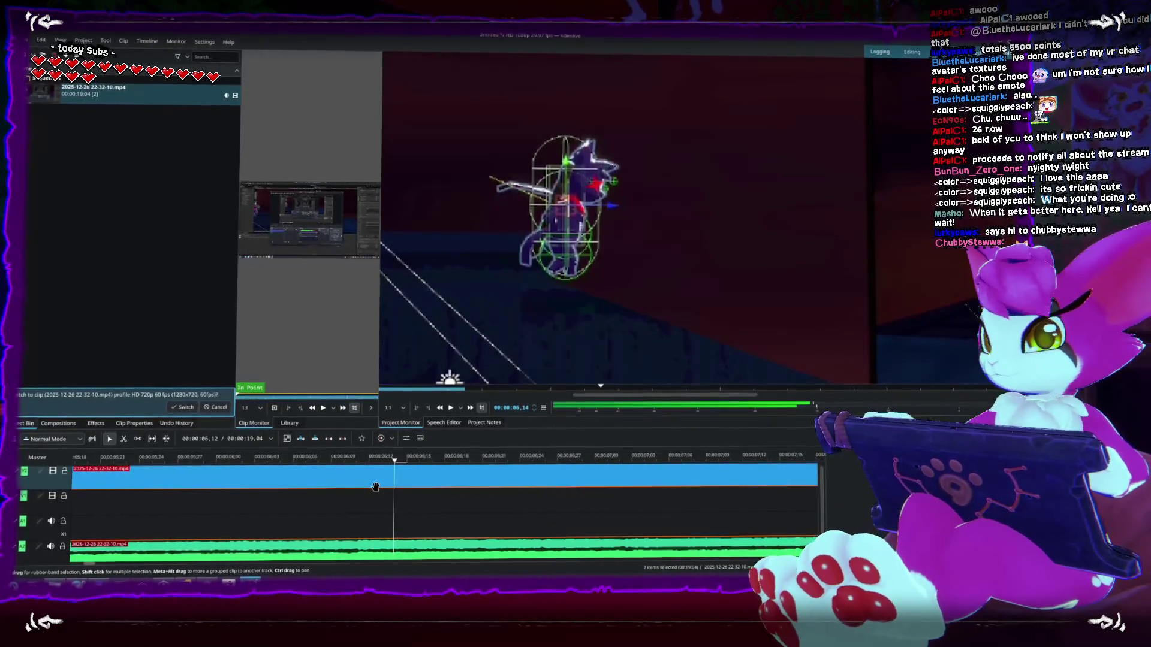
pyautogui.moveTo(394, 463)
pyautogui.mouseDown()
pyautogui.moveTo(359, 464)
pyautogui.moveTo(470, 482)
pyautogui.moveTo(349, 486)
pyautogui.moveTo(537, 506)
pyautogui.moveTo(360, 503)
pyautogui.moveTo(383, 502)
pyautogui.mouseUp()
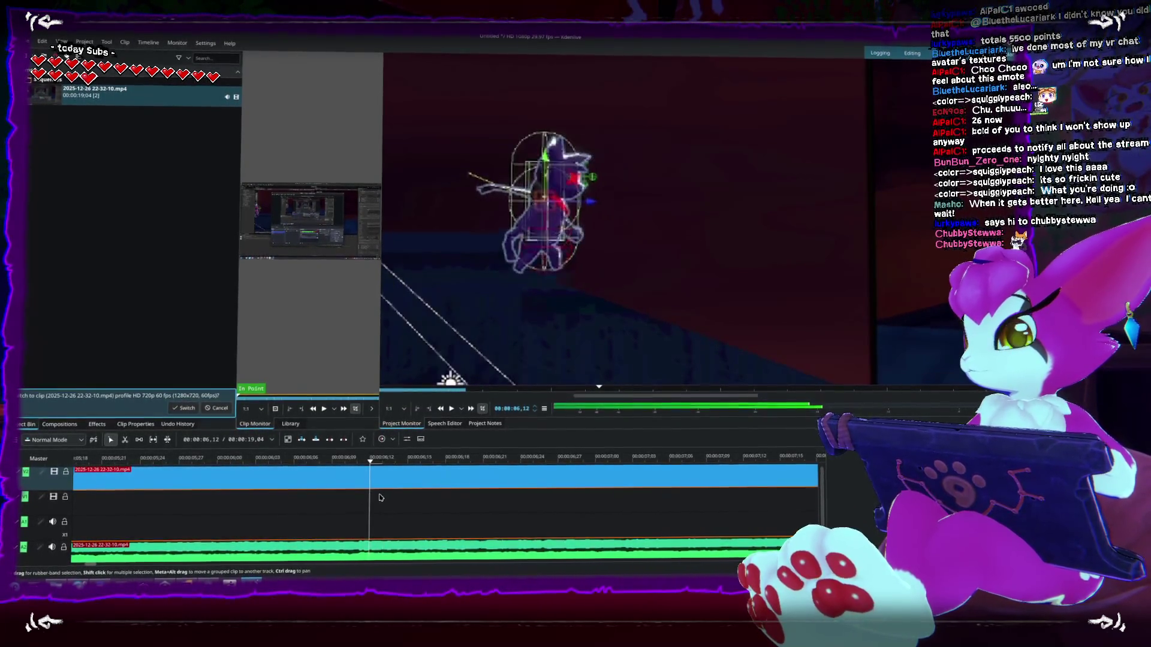
pyautogui.moveTo(423, 506)
pyautogui.mouseDown()
pyautogui.moveTo(457, 503)
pyautogui.moveTo(367, 515)
pyautogui.moveTo(442, 530)
pyautogui.moveTo(570, 521)
pyautogui.moveTo(350, 515)
pyautogui.moveTo(475, 504)
pyautogui.moveTo(348, 506)
pyautogui.moveTo(457, 509)
pyautogui.moveTo(421, 507)
pyautogui.mouseUp()
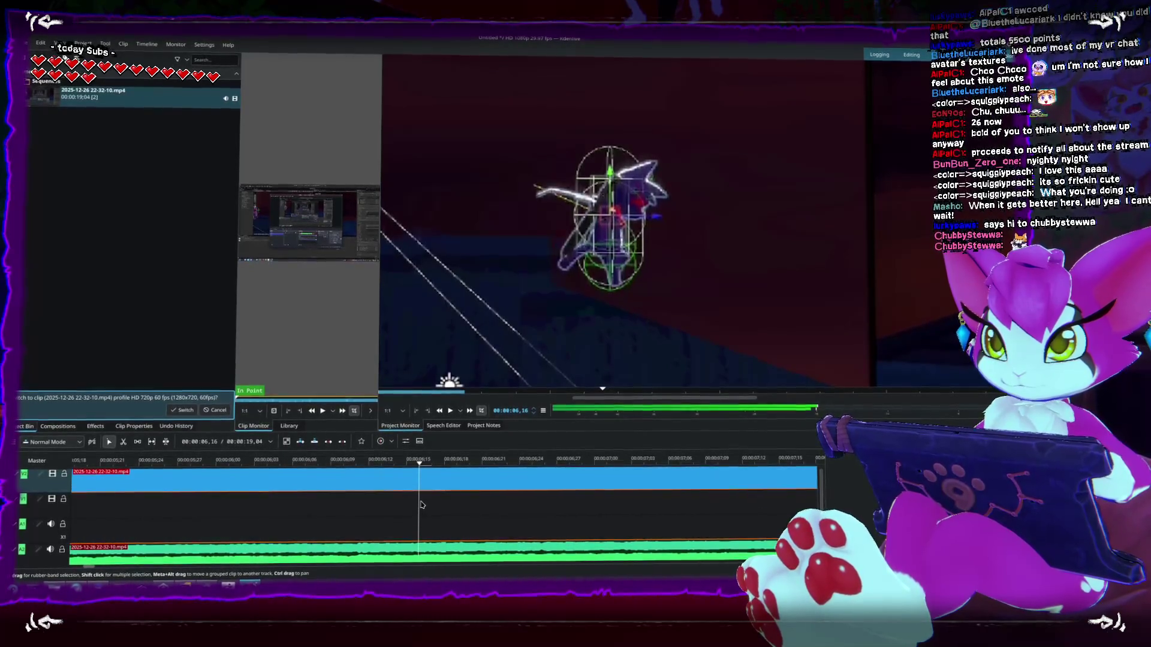
pyautogui.moveTo(419, 461); pyautogui.dragTo(336, 464)
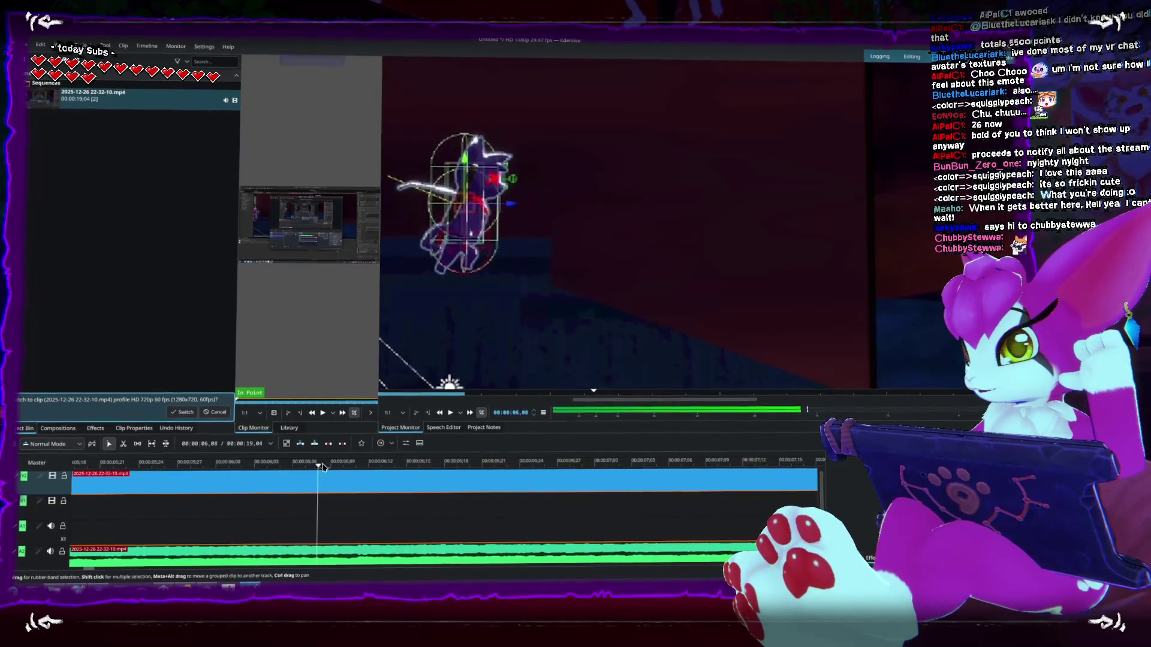
# - Scrub the recording frame by frame between 06,06 and 06,17, then return to Unity
pyautogui.moveTo(331, 464)
pyautogui.mouseDown()
pyautogui.moveTo(293, 467)
pyautogui.moveTo(432, 464)
pyautogui.moveTo(356, 468)
pyautogui.mouseUp()
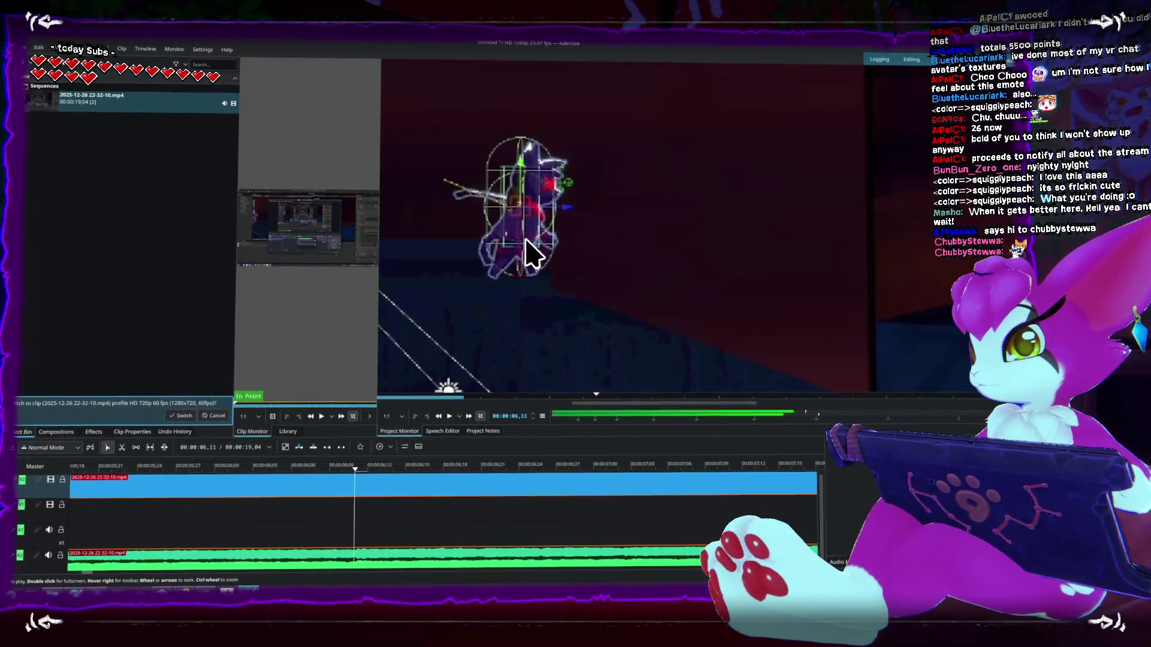
pyautogui.click(363, 462)
pyautogui.click(380, 465)
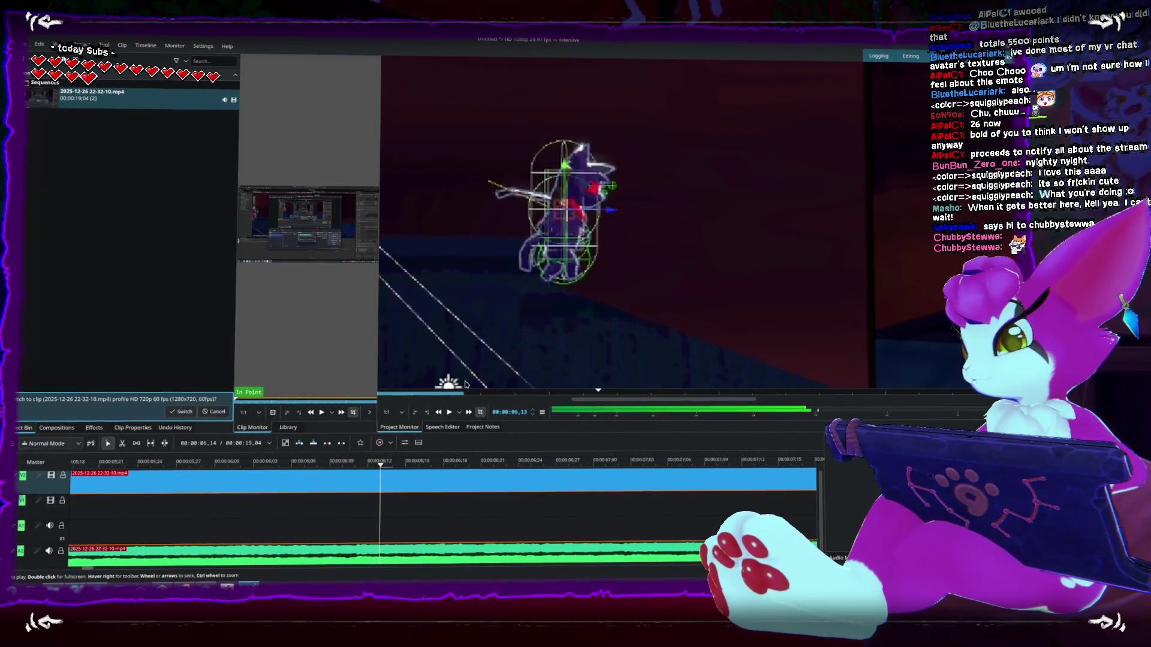
pyautogui.moveTo(380, 465)
pyautogui.mouseDown()
pyautogui.moveTo(481, 467)
pyautogui.moveTo(384, 458)
pyautogui.moveTo(432, 461)
pyautogui.mouseUp()
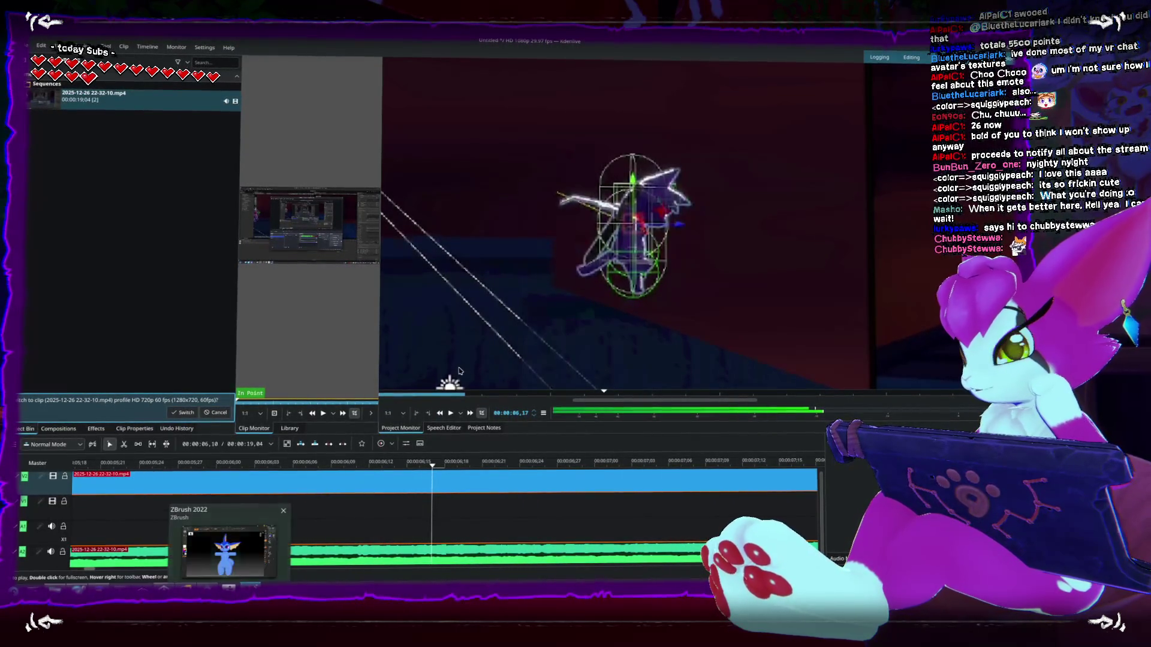
pyautogui.moveTo(403, 461)
pyautogui.mouseDown()
pyautogui.moveTo(303, 464)
pyautogui.moveTo(571, 465)
pyautogui.moveTo(338, 463)
pyautogui.moveTo(457, 465)
pyautogui.moveTo(432, 465)
pyautogui.mouseUp()
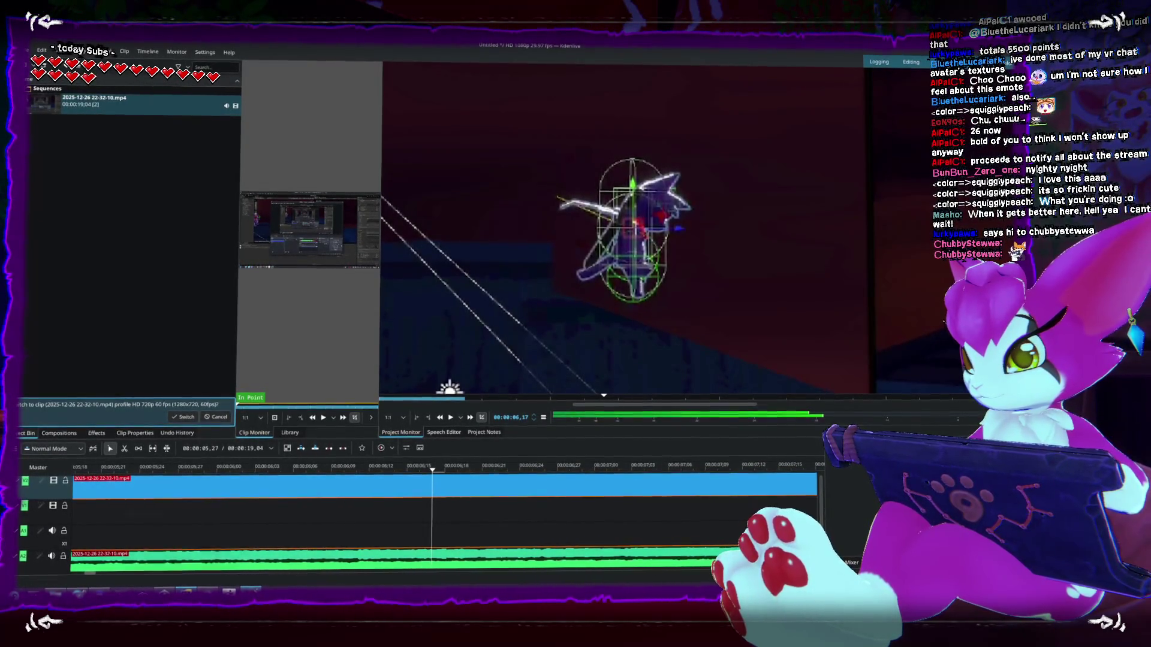
pyautogui.hotkey('alt', 'Tab')
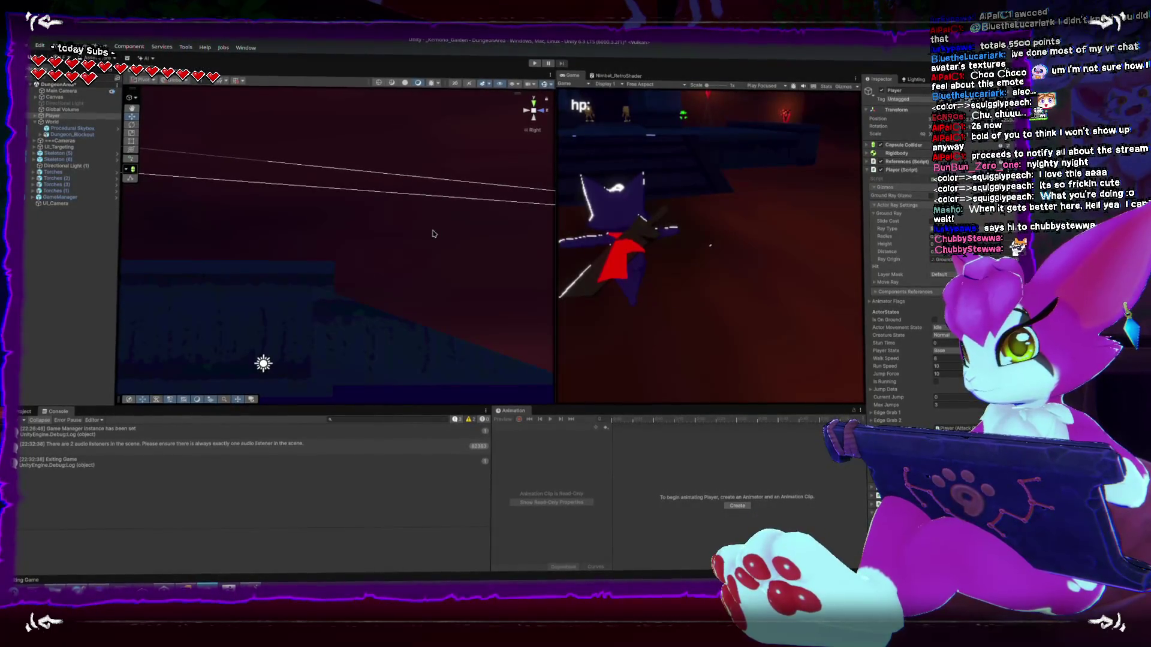
# - Collapse the Player's Actor Ray Settings foldout in the Inspector
pyautogui.click(875, 208)
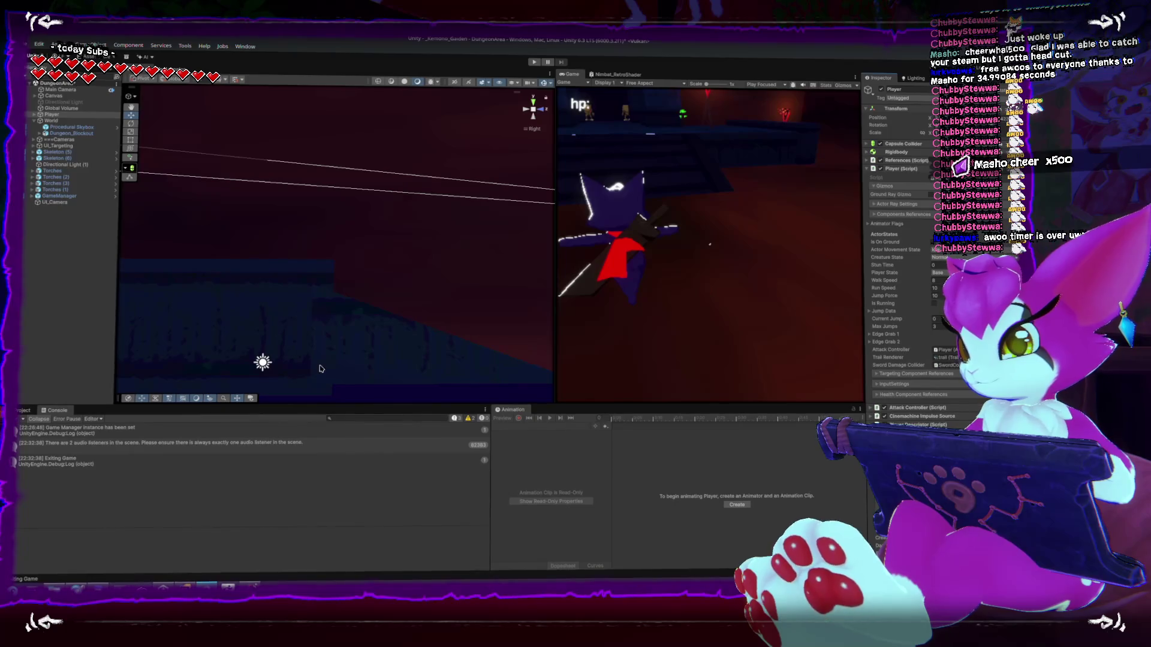
pyautogui.scroll(2, 331, 276)
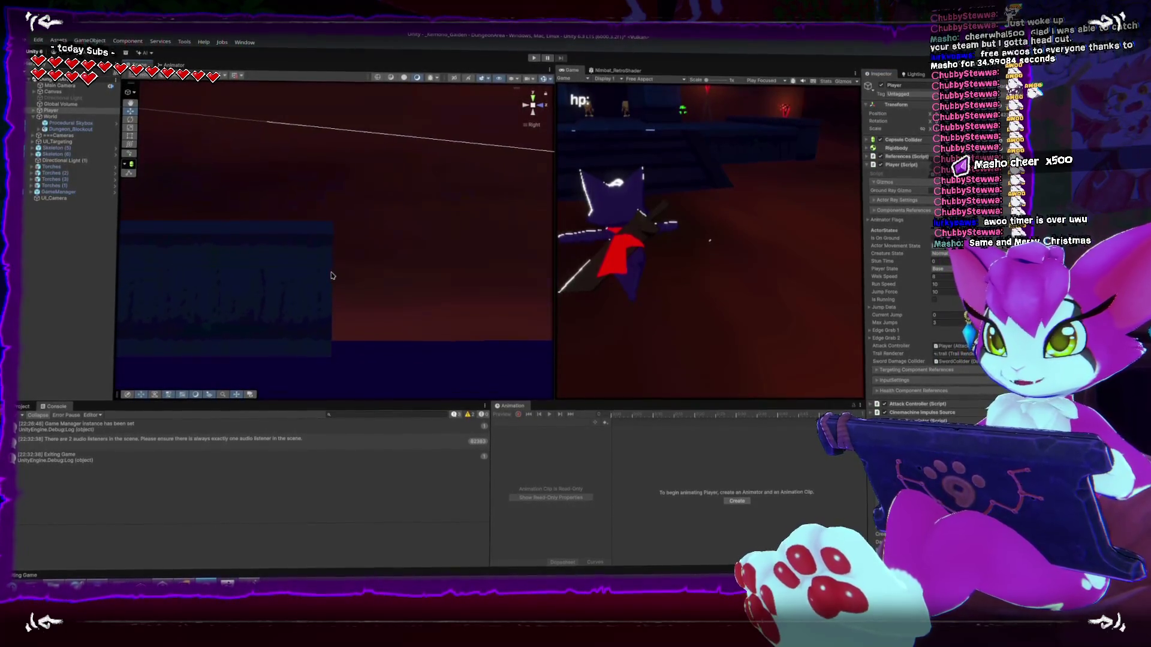
# - Switch the Scene view to perspective and bring the camera in close on the player
pyautogui.scroll(2, 373, 173)
pyautogui.scroll(2, 395, 217)
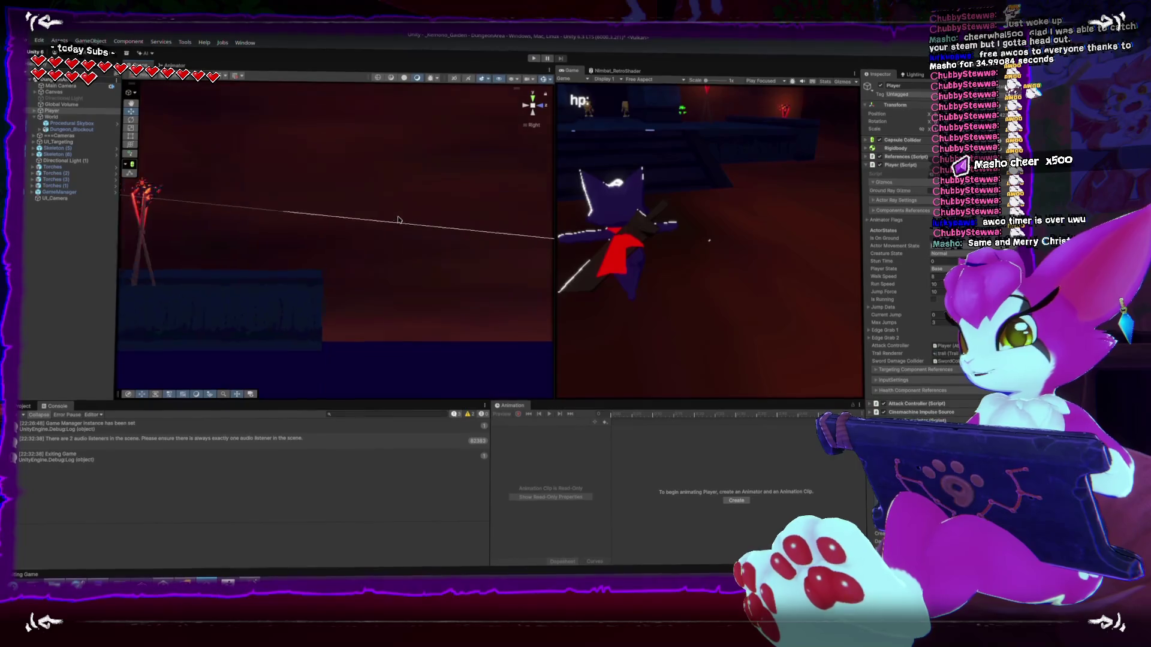
pyautogui.click(533, 108)
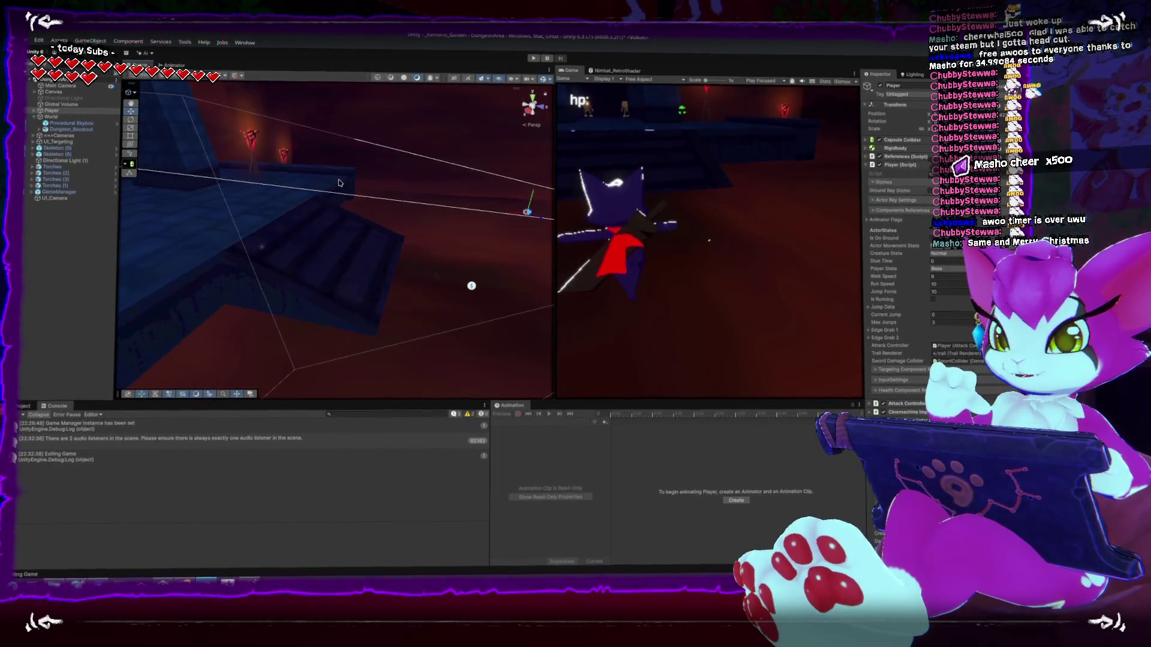
pyautogui.moveTo(385, 190); pyautogui.dragTo(328, 280)
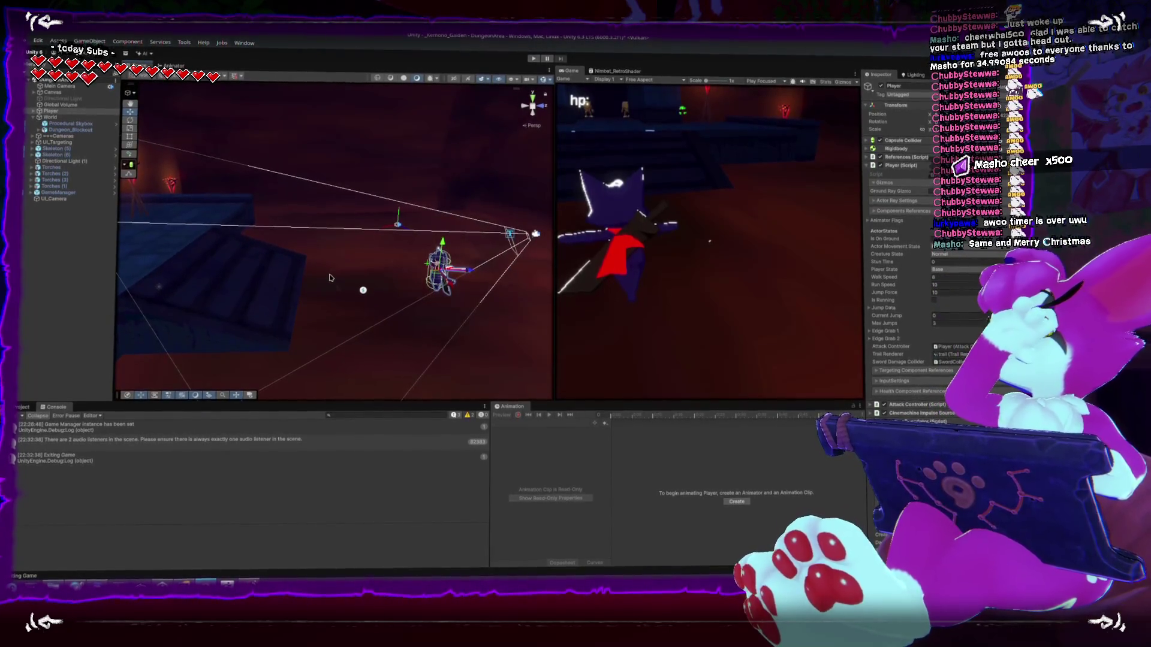
pyautogui.moveTo(462, 232); pyautogui.dragTo(304, 268)
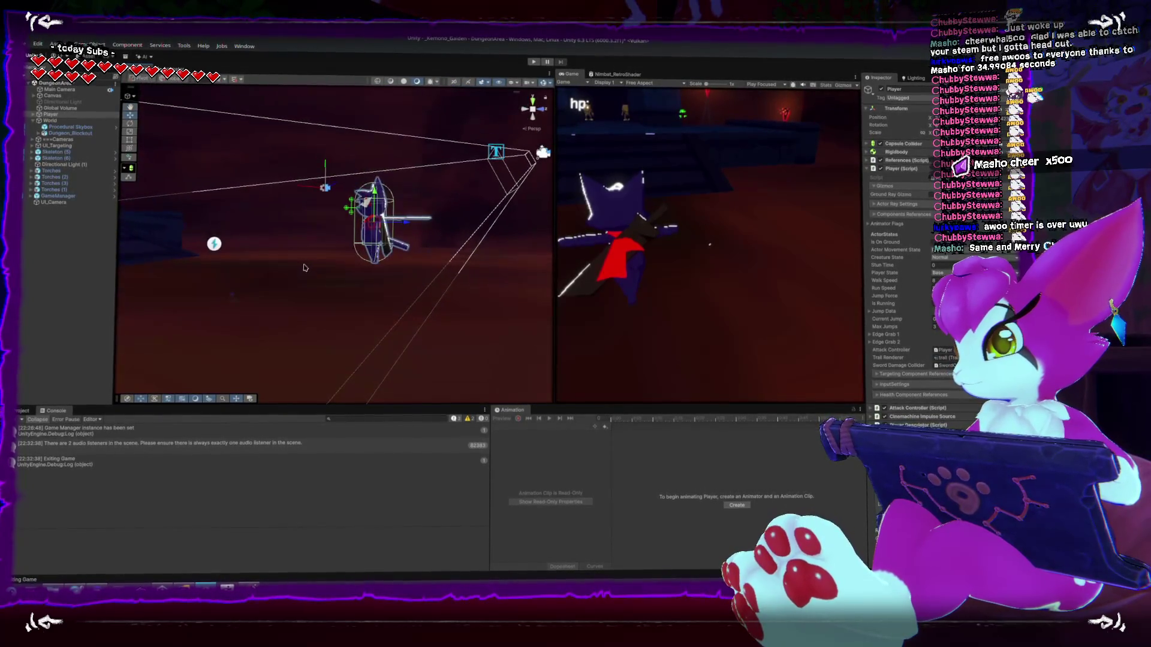
pyautogui.moveTo(358, 178)
pyautogui.mouseDown()
pyautogui.moveTo(384, 179)
pyautogui.moveTo(372, 178)
pyautogui.mouseUp()
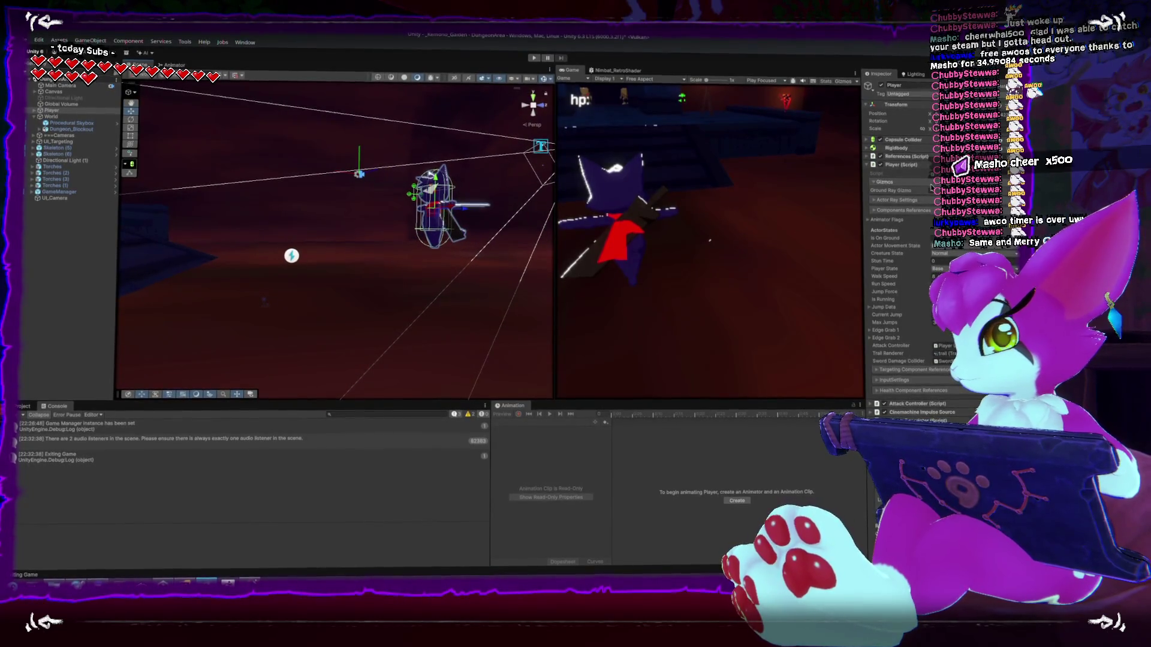
pyautogui.moveTo(489, 241); pyautogui.dragTo(298, 296)
pyautogui.moveTo(304, 230); pyautogui.dragTo(299, 238)
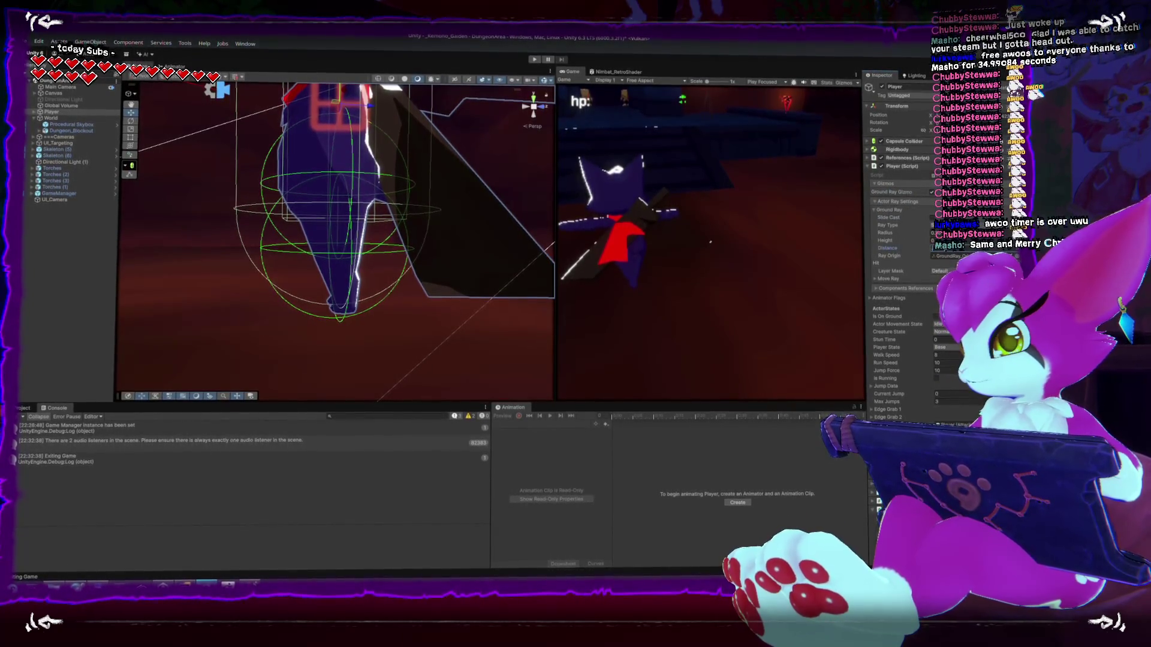
# - Start Play mode and pause at the Game Menu showing hp 10
pyautogui.moveTo(346, 321)
pyautogui.mouseDown()
pyautogui.moveTo(333, 295)
pyautogui.moveTo(334, 319)
pyautogui.mouseUp()
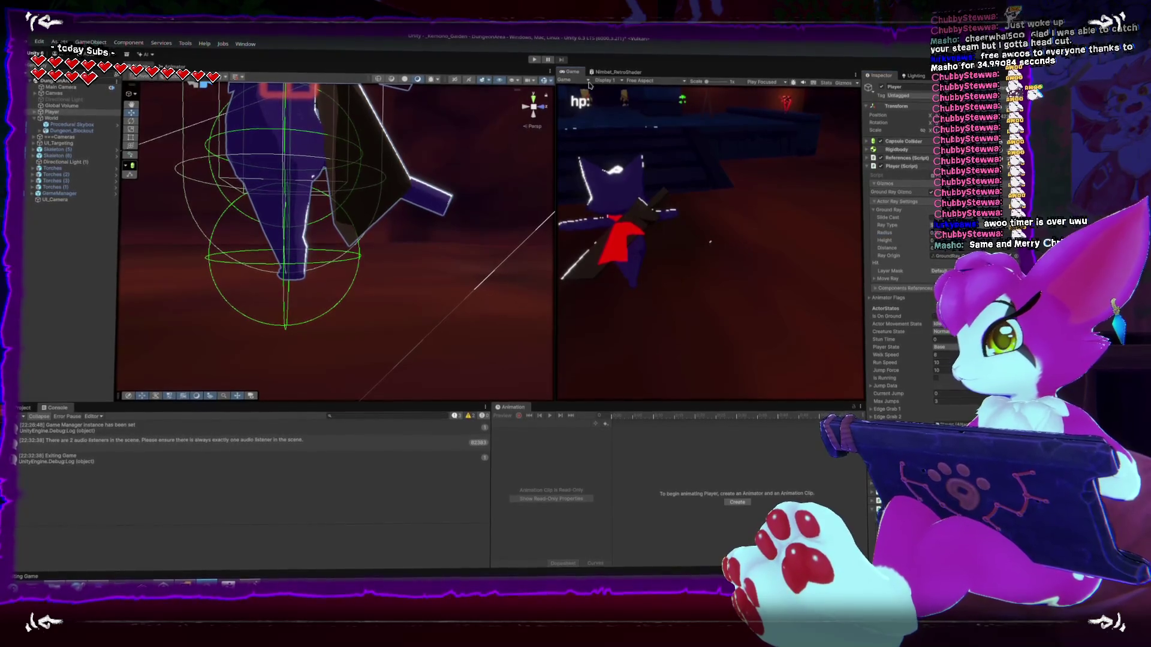
pyautogui.click(534, 60)
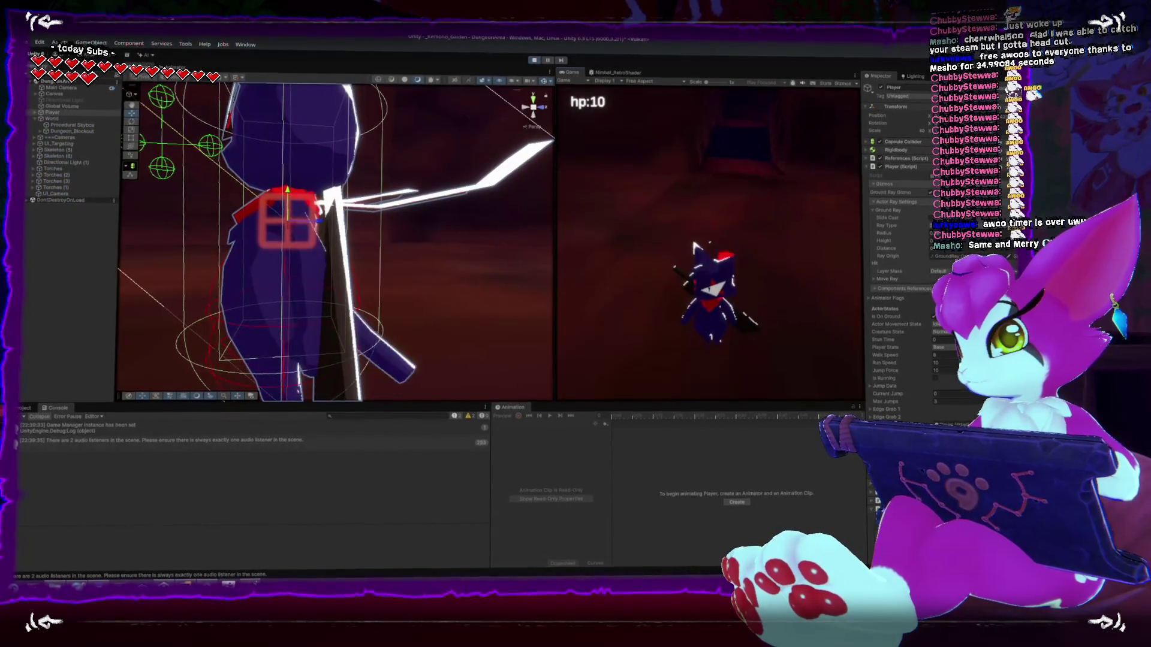
pyautogui.press('Escape')
# - Resume play and test moving left and right with WASD, including double jumps
pyautogui.scroll(-8, 307, 233)
pyautogui.moveTo(274, 237)
pyautogui.mouseDown()
pyautogui.moveTo(534, 174)
pyautogui.moveTo(179, 309)
pyautogui.moveTo(300, 264)
pyautogui.mouseUp()
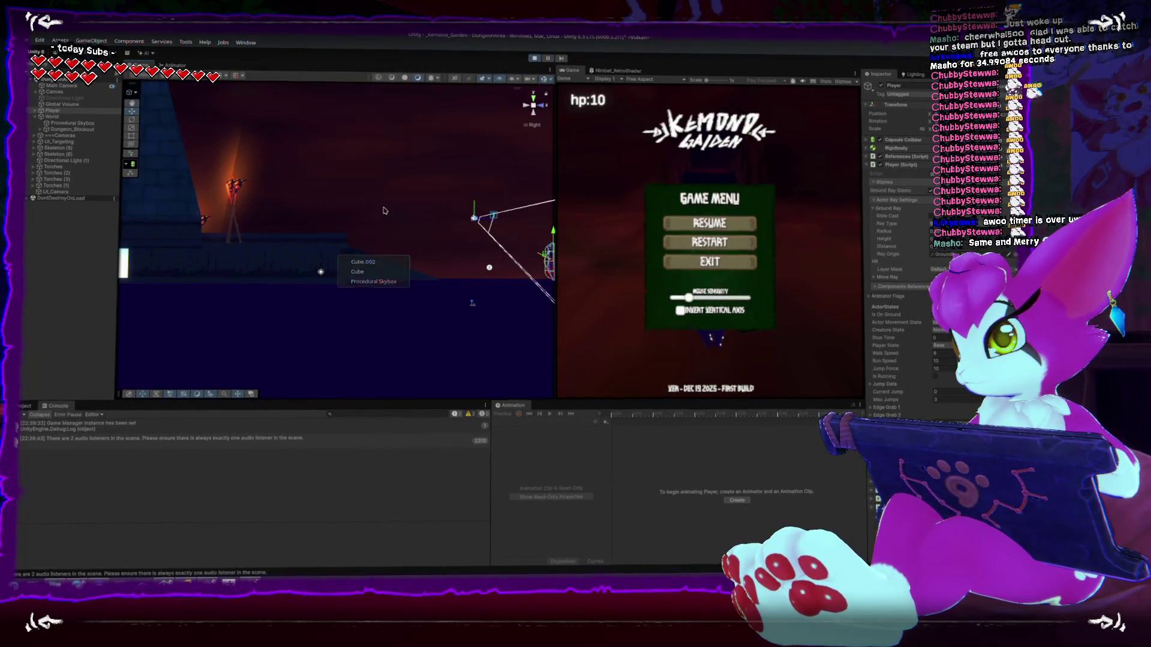
pyautogui.press('Escape')
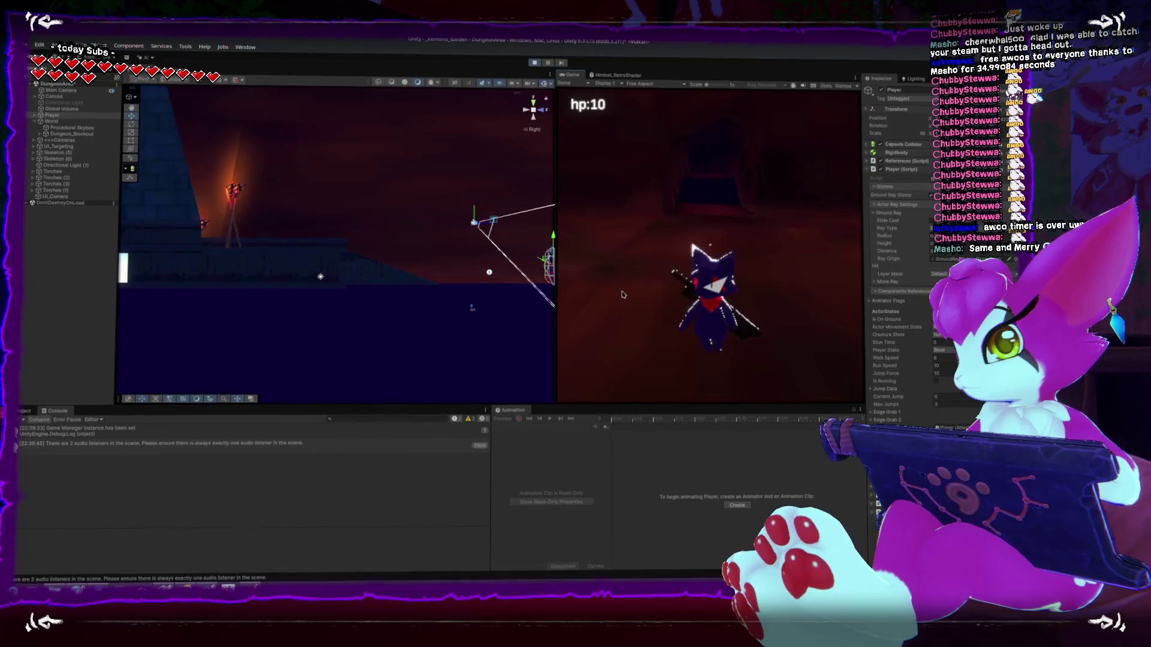
pyautogui.press('w')
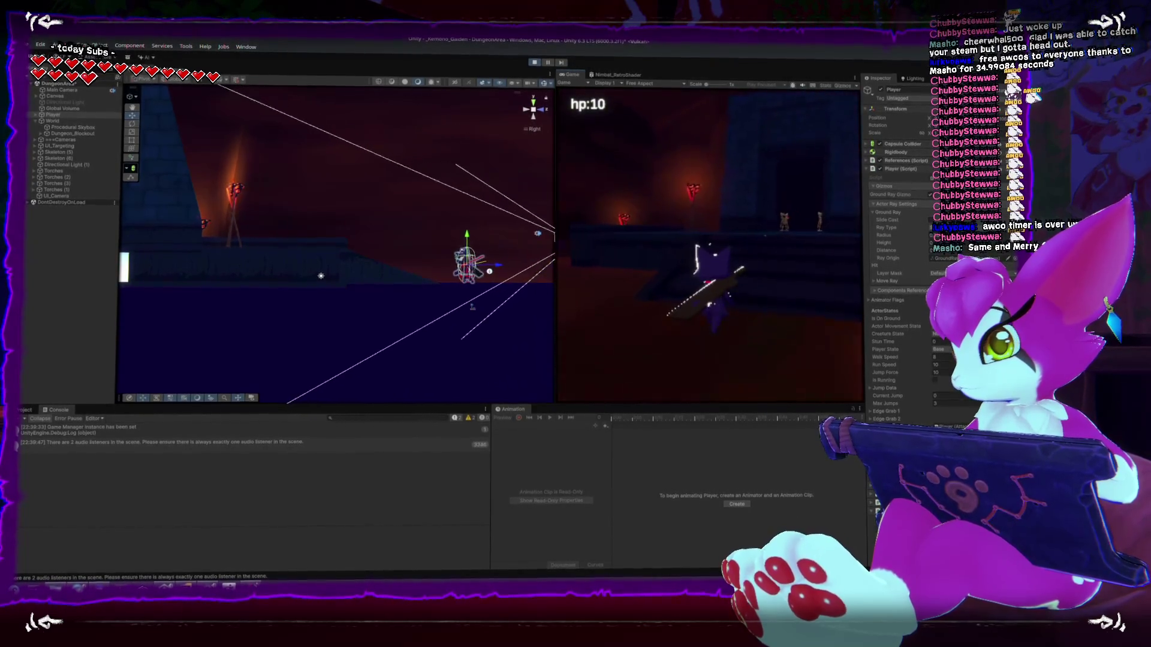
pyautogui.press('d')
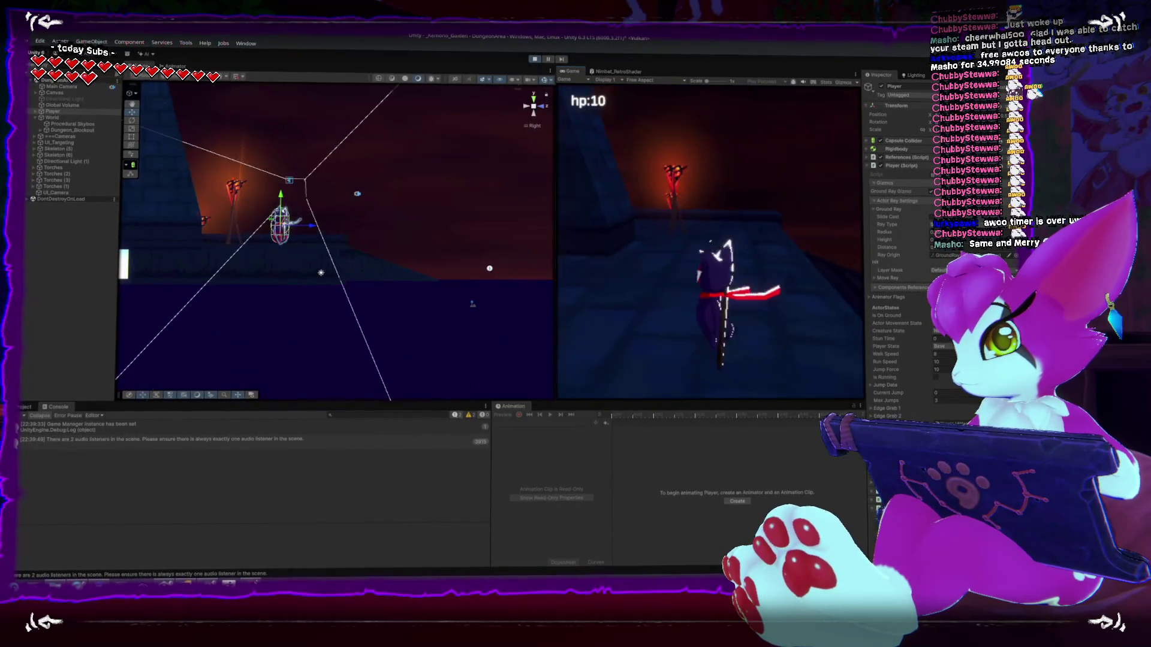
pyautogui.press('a')
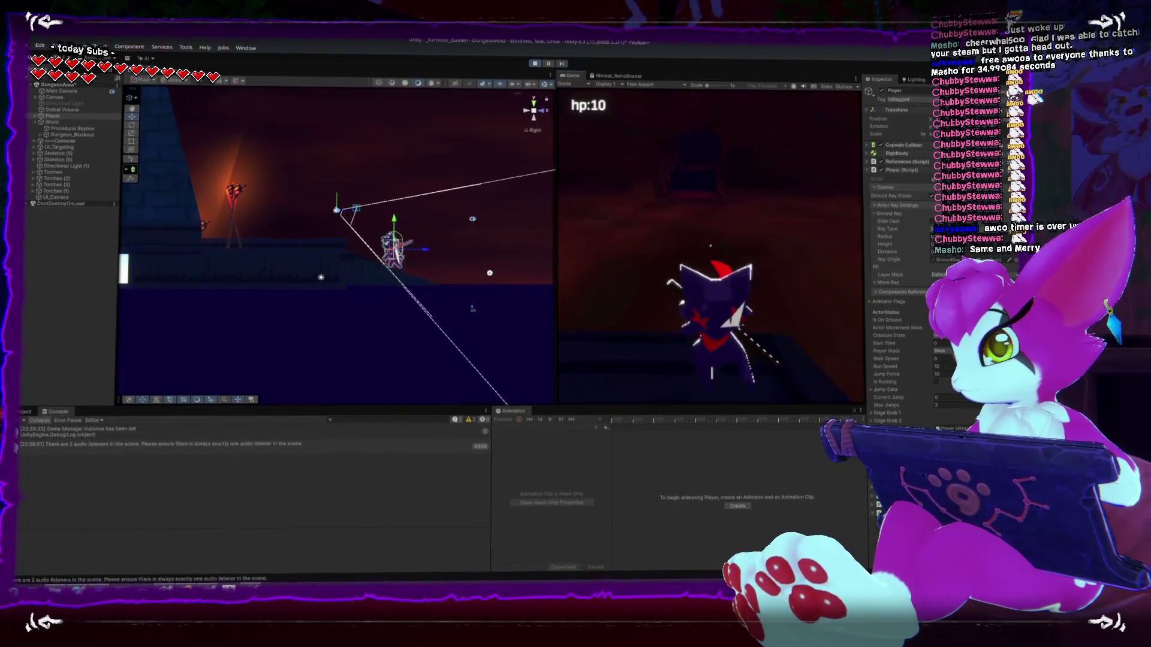
pyautogui.press('d')
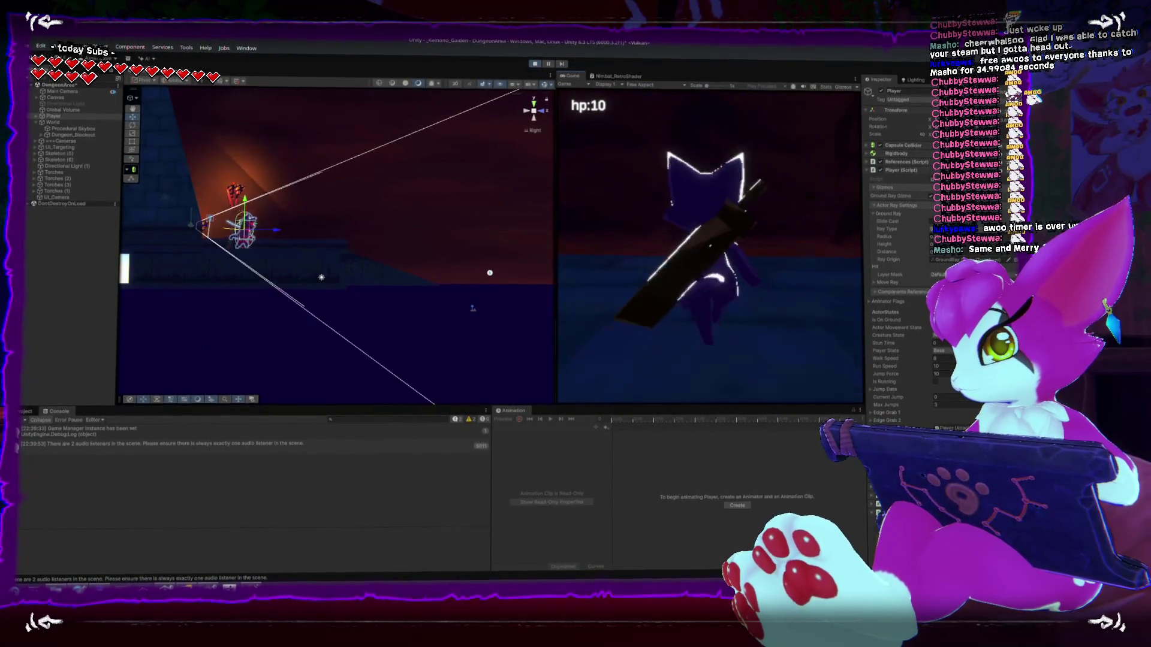
pyautogui.press('d')
pyautogui.press('space')
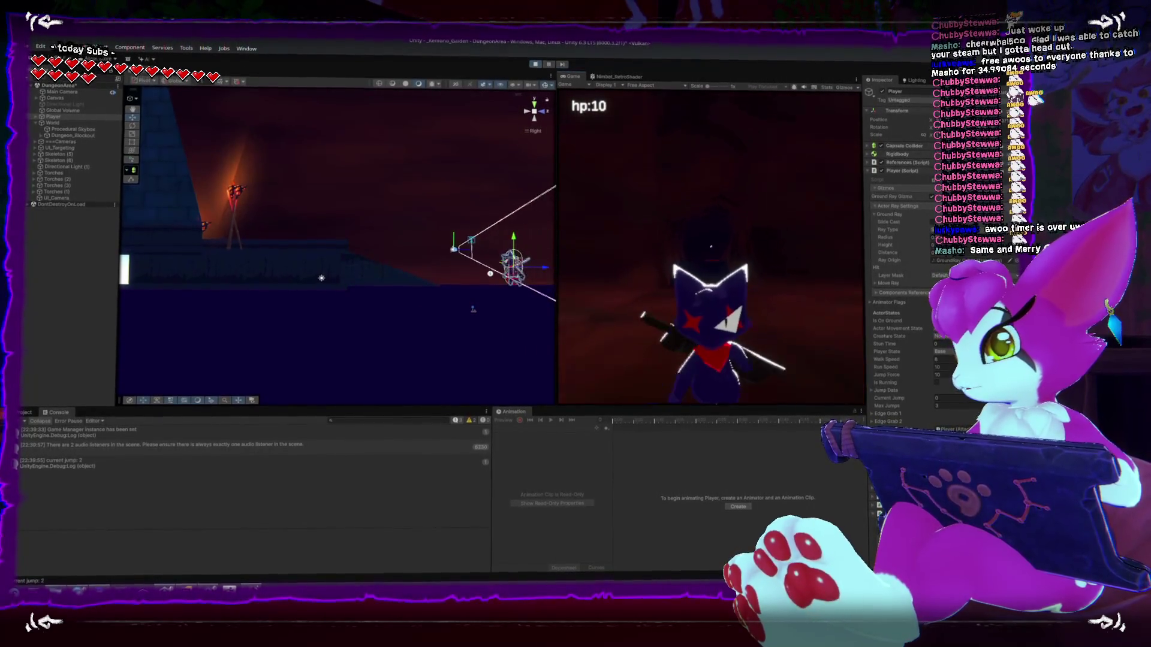
pyautogui.press('a')
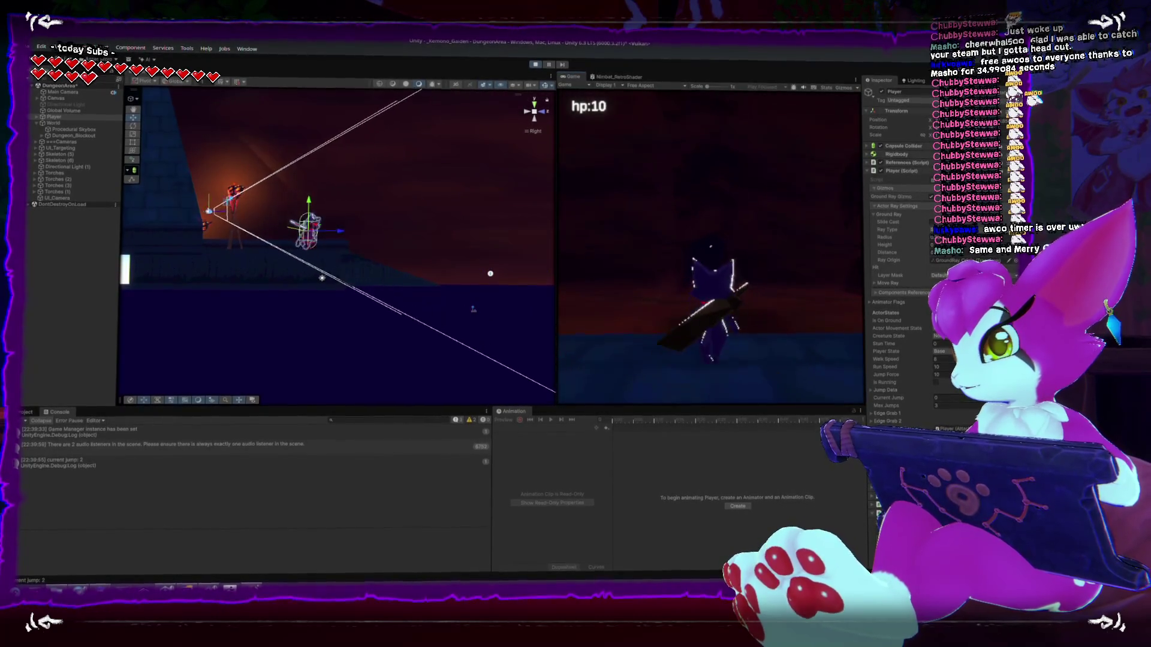
pyautogui.press('d')
pyautogui.press('space')
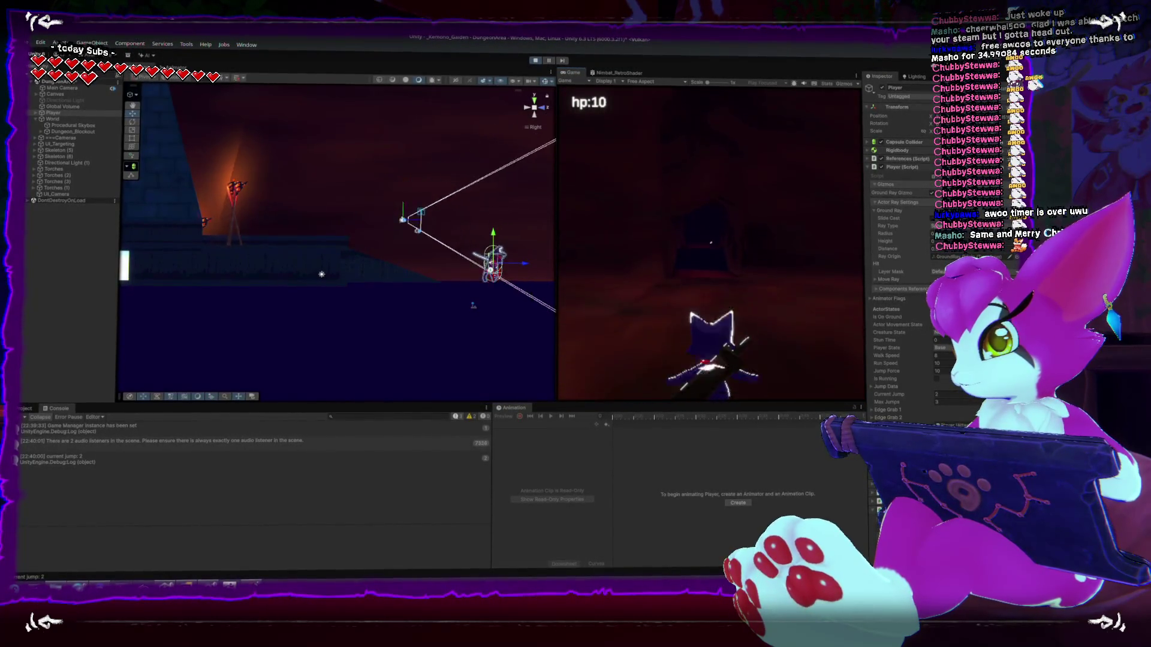
pyautogui.press('space')
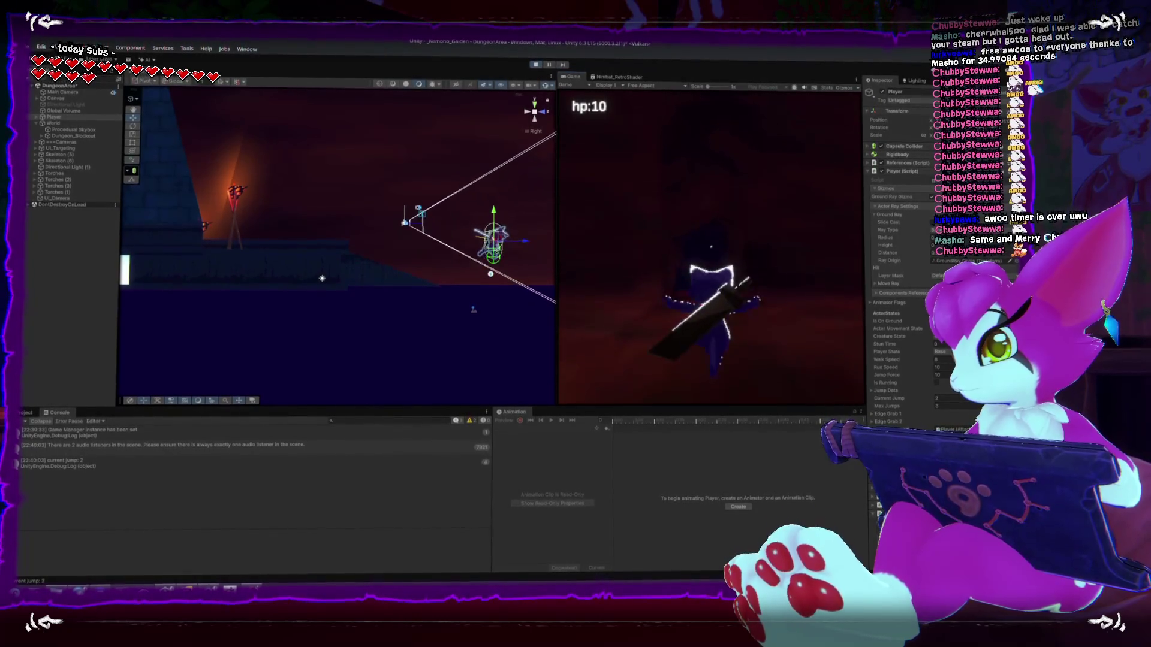
pyautogui.press('space')
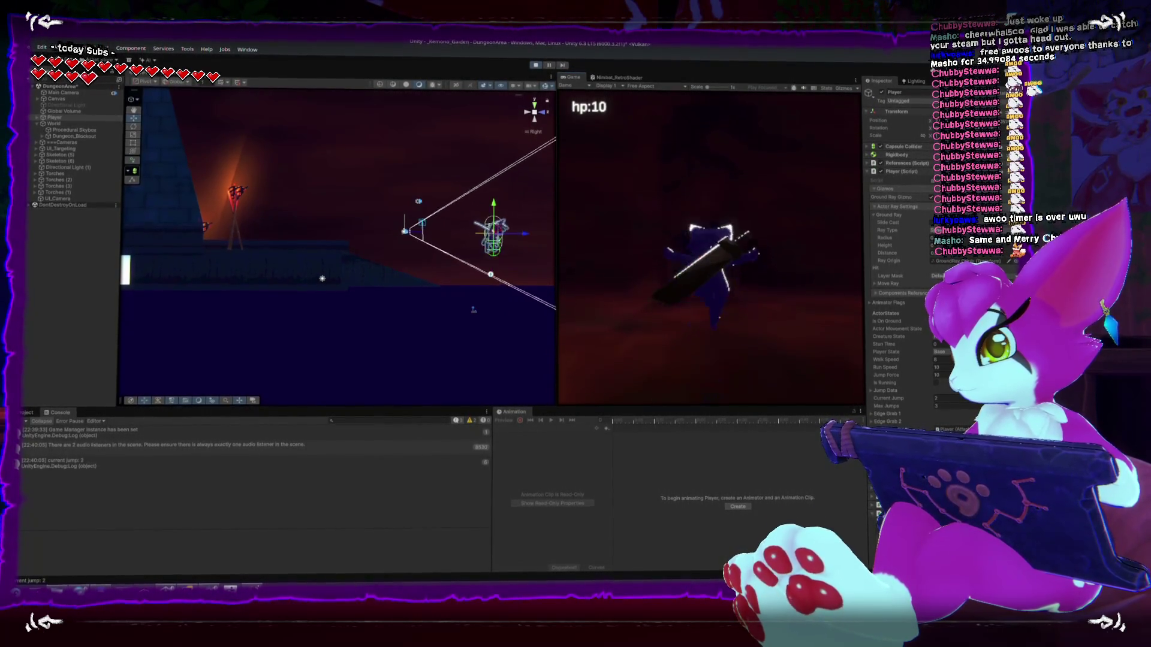
# - Jump-attack mid-air, swing the weapon, and turn the player back and forth
pyautogui.press('space')
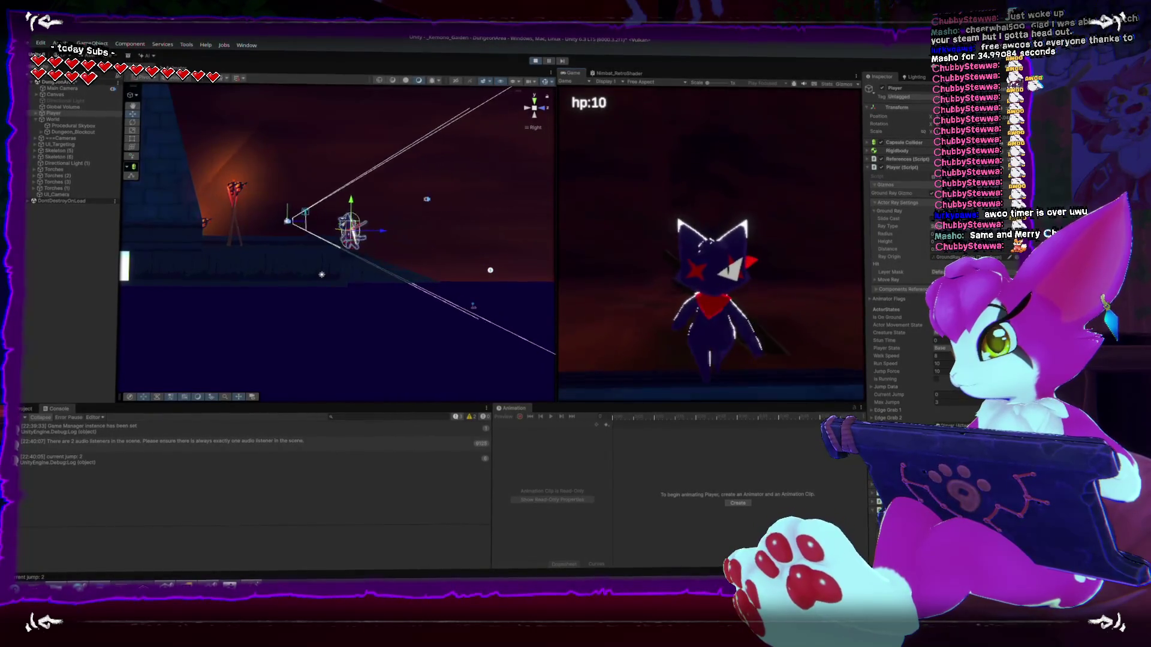
pyautogui.press('d')
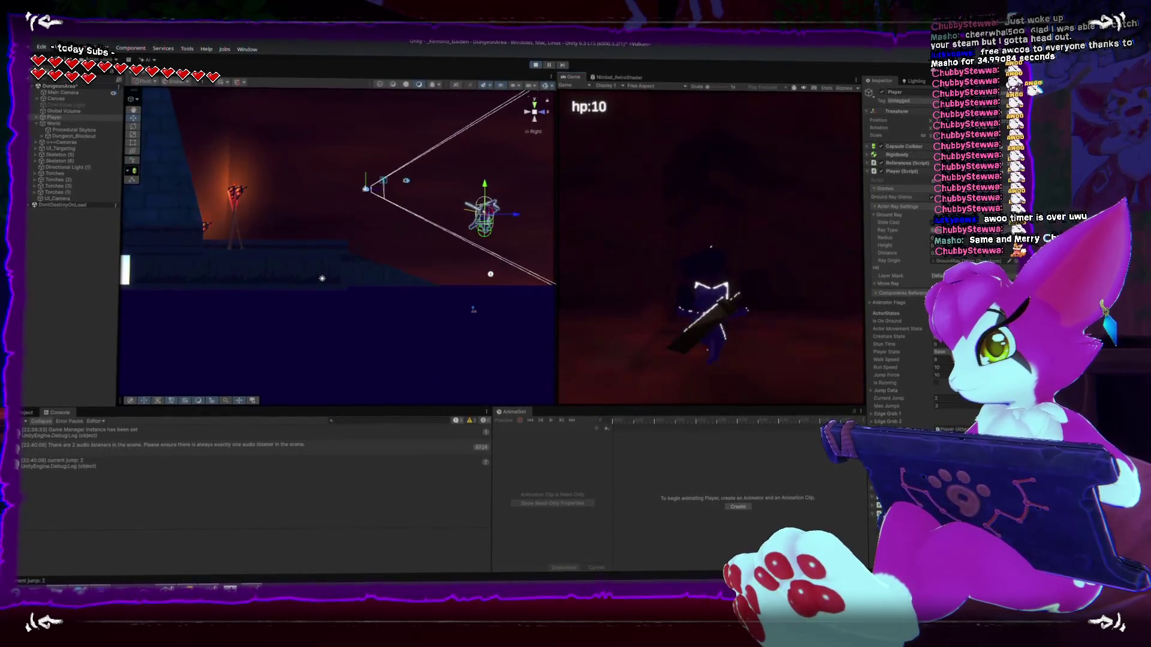
pyautogui.press('d')
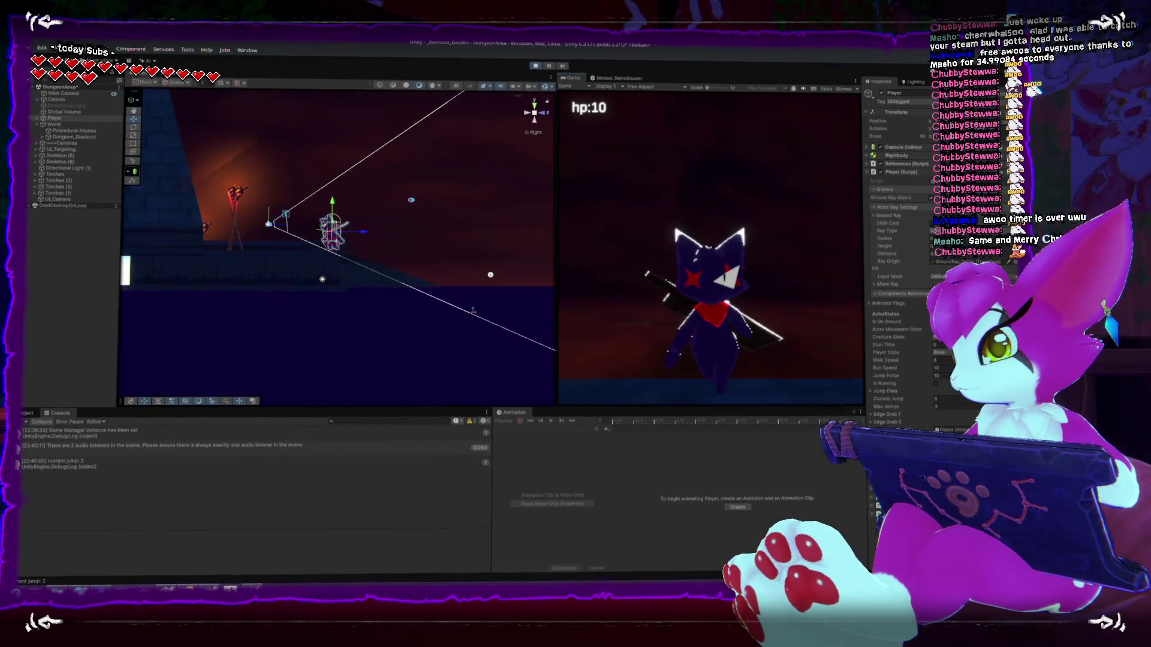
pyautogui.press('d')
pyautogui.press('a')
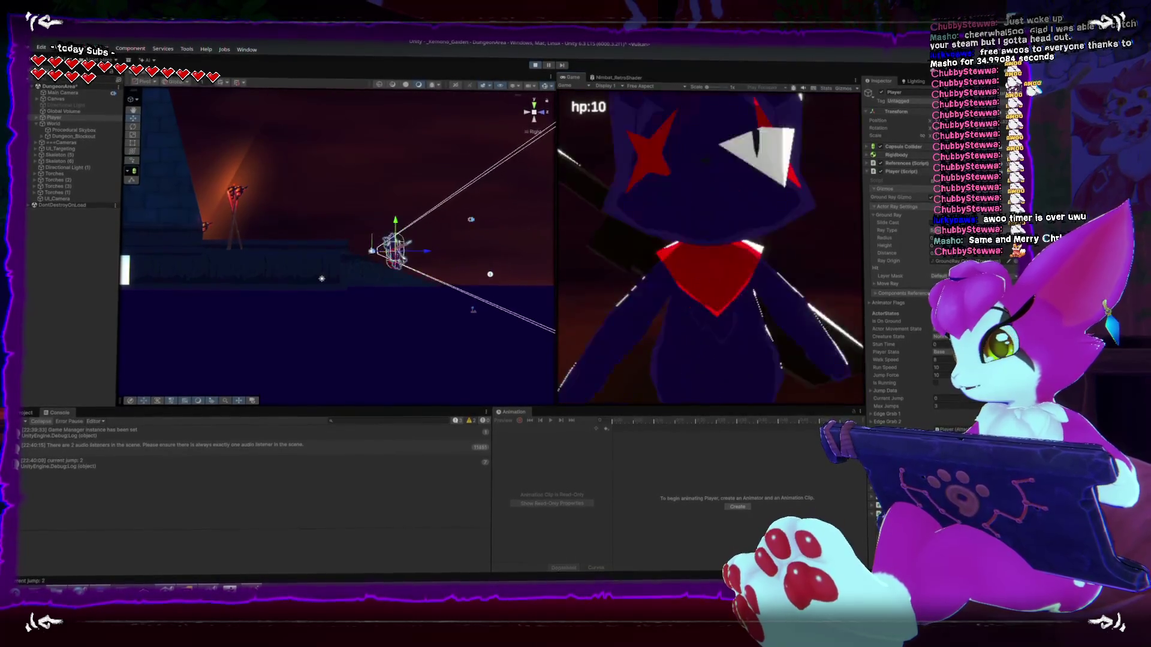
pyautogui.press('d')
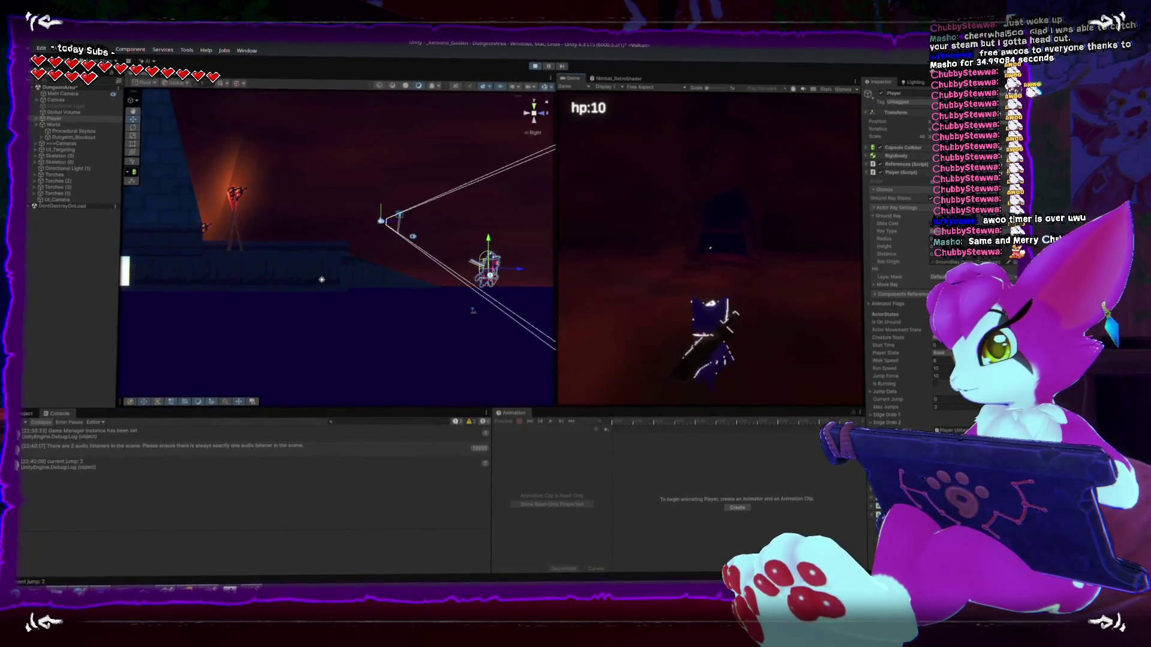
pyautogui.press('a')
pyautogui.press('d')
pyautogui.press('a')
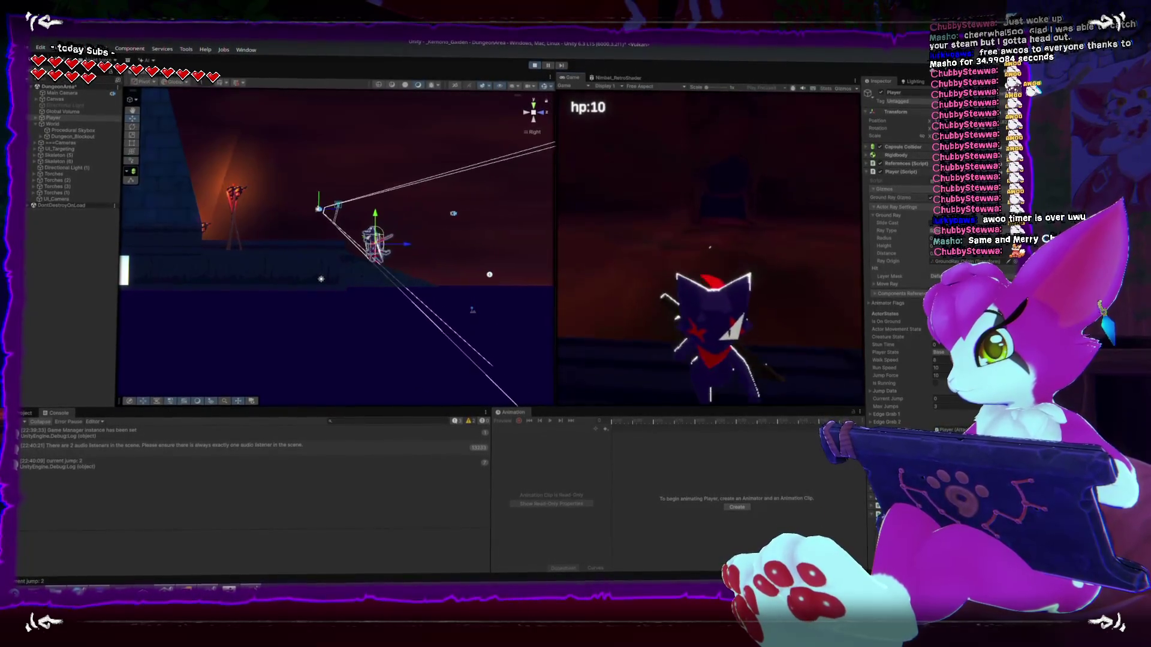
pyautogui.press('d')
pyautogui.press('d')
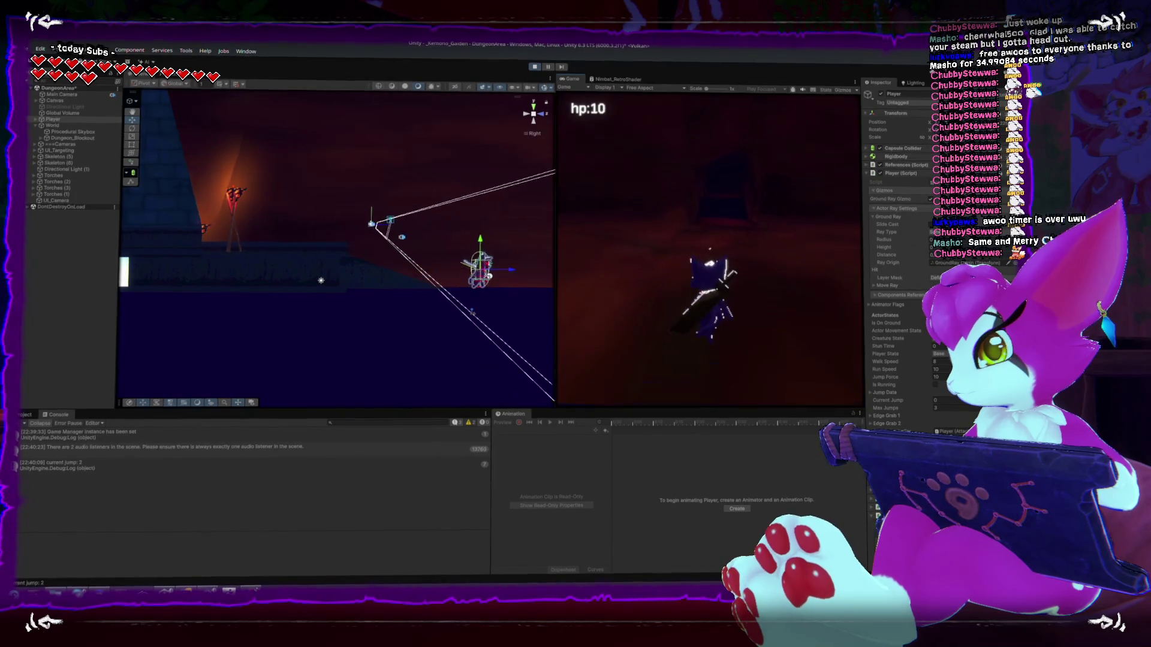
# - Walk the player through the doorway into the corridor toward the two skeletons
pyautogui.press('a')
pyautogui.press('w')
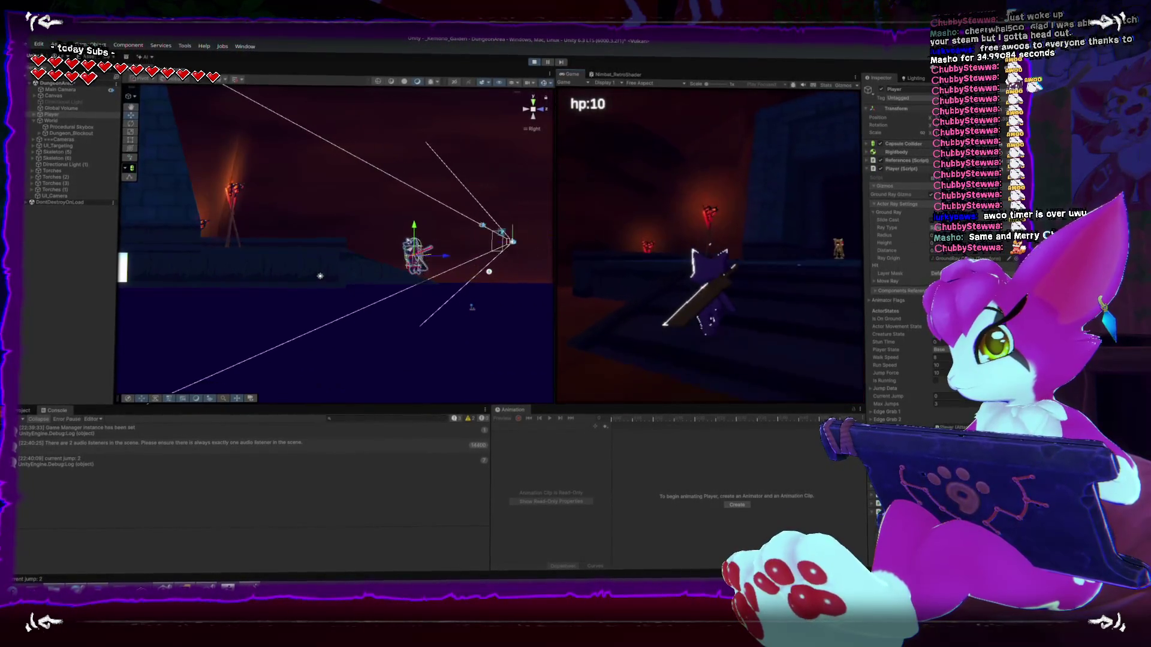
pyautogui.press('w')
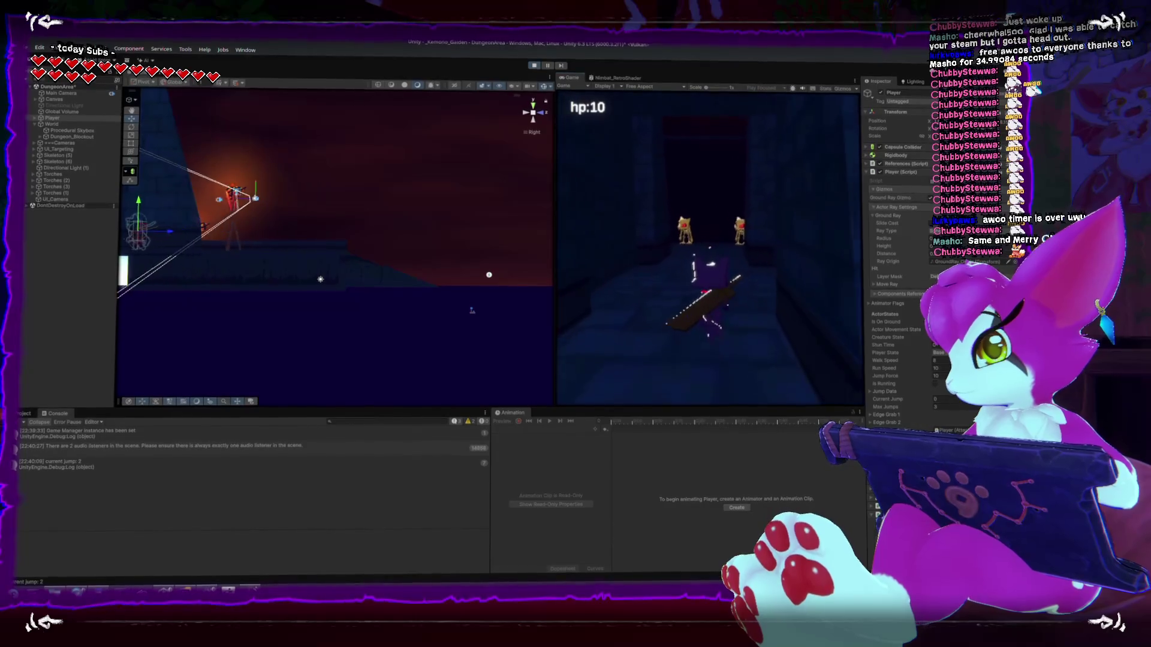
pyautogui.press('s')
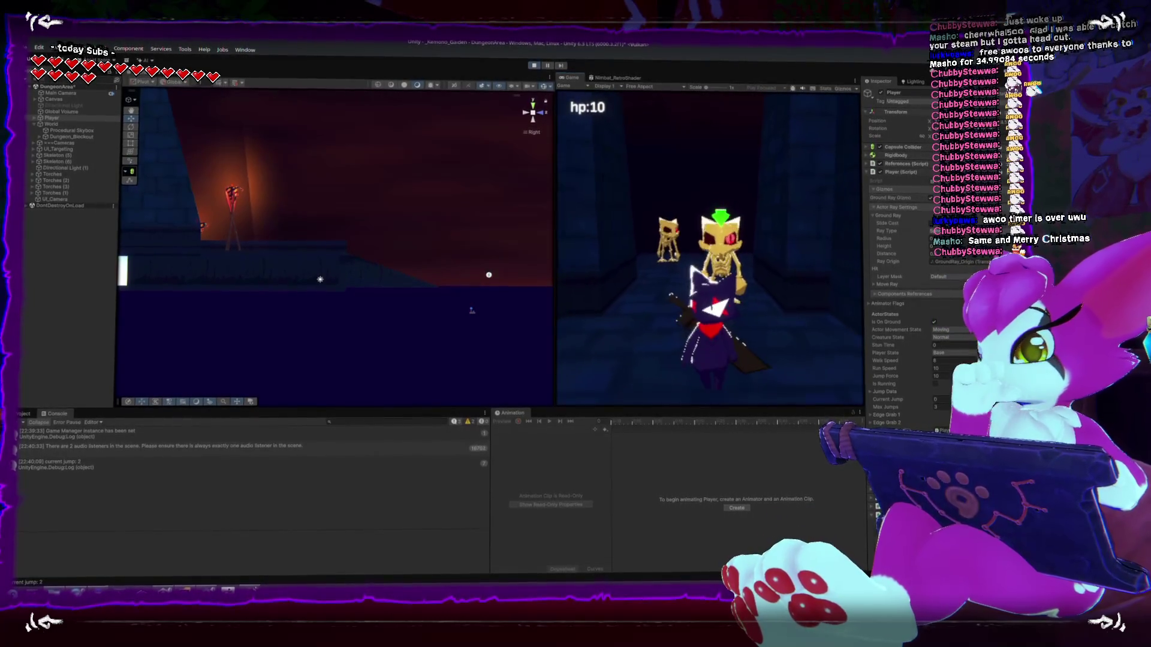
# - Advance on the skeletons, swing the sword, and back away as one follows
pyautogui.press('w')
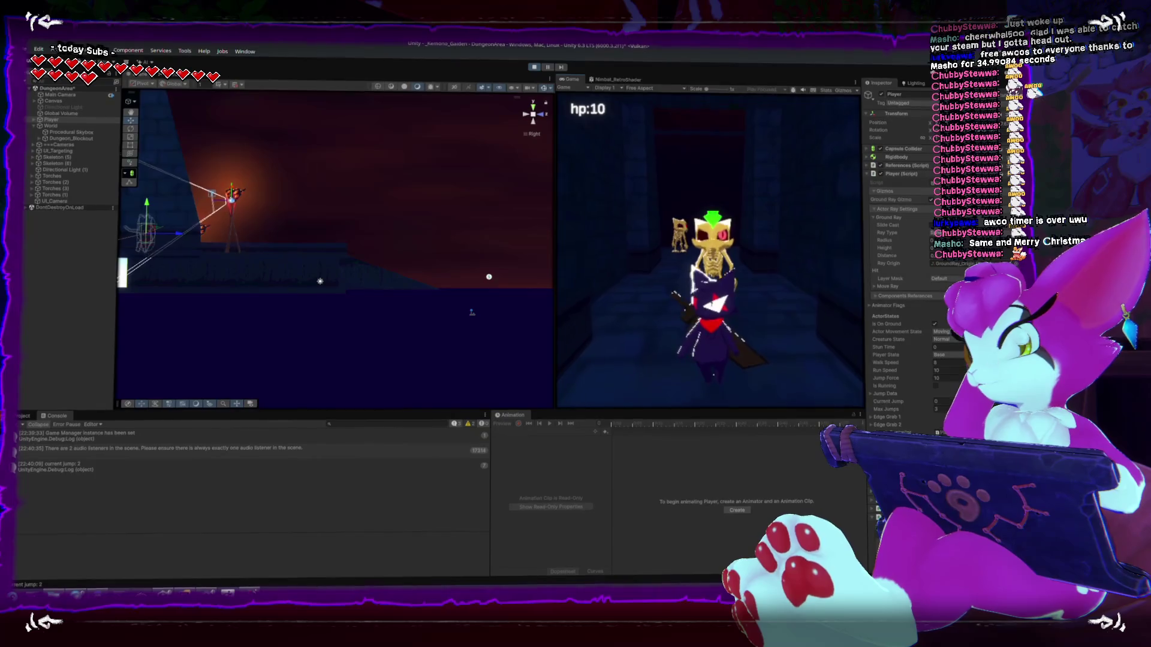
pyautogui.press('w')
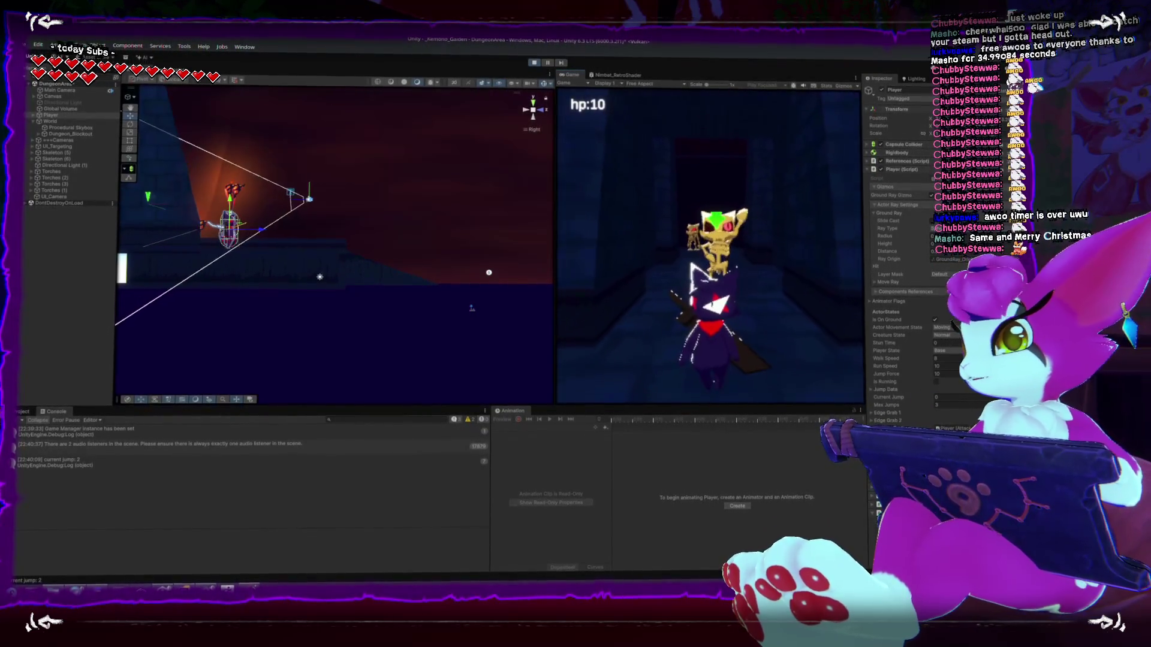
pyautogui.press('s')
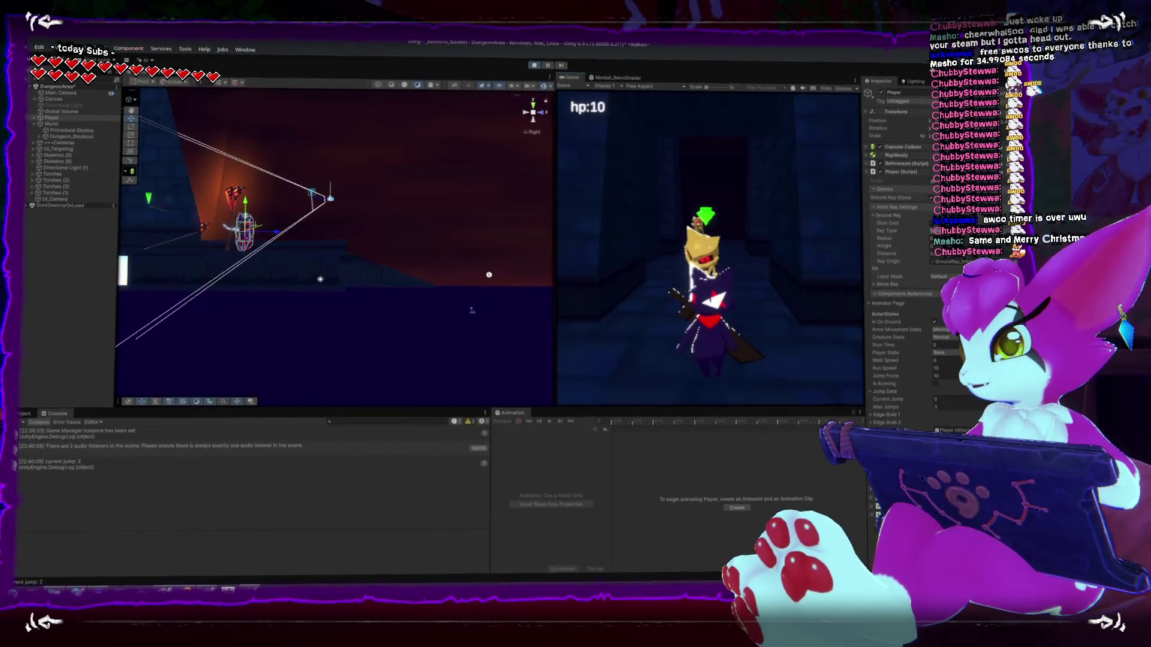
pyautogui.press('s')
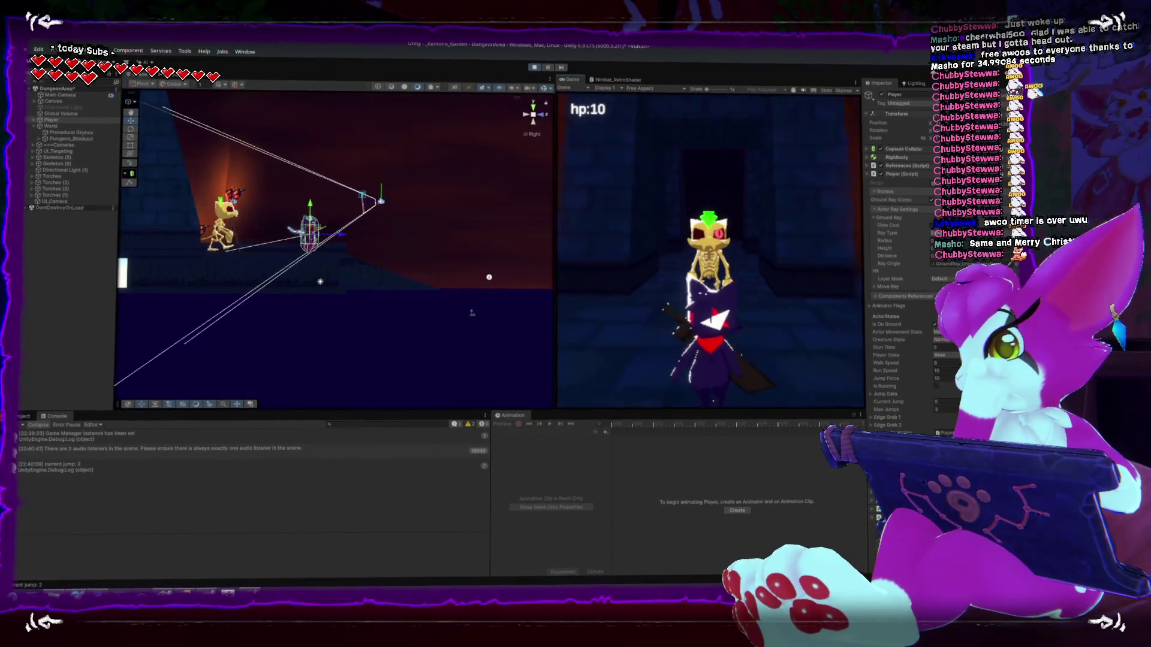
pyautogui.press('s')
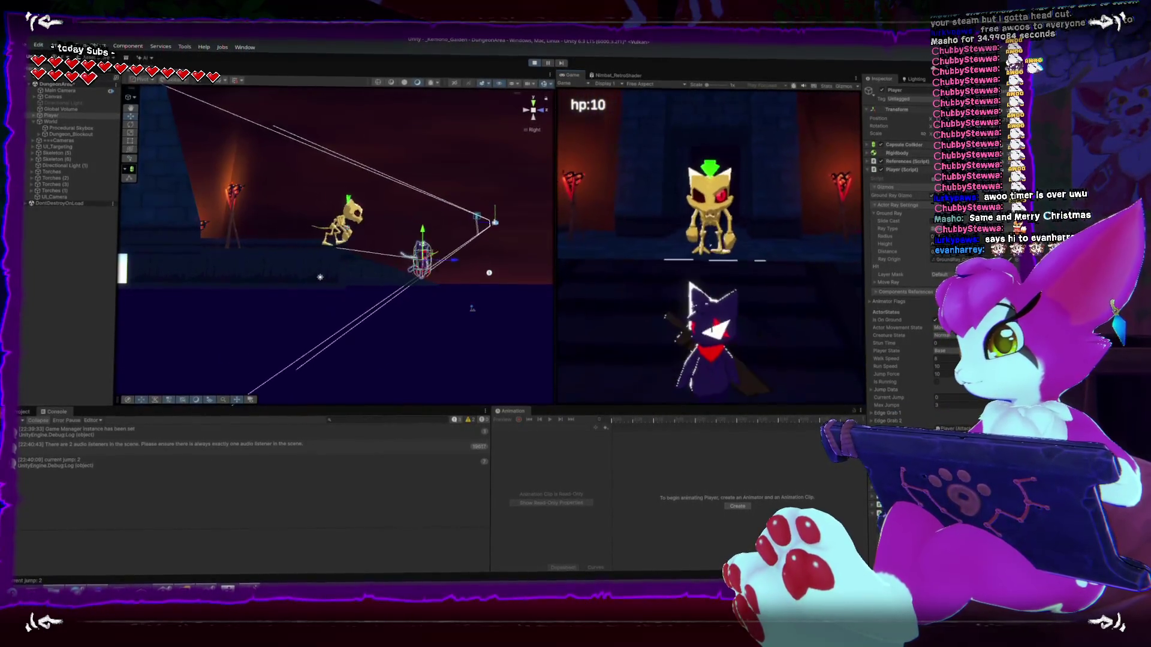
pyautogui.press('s')
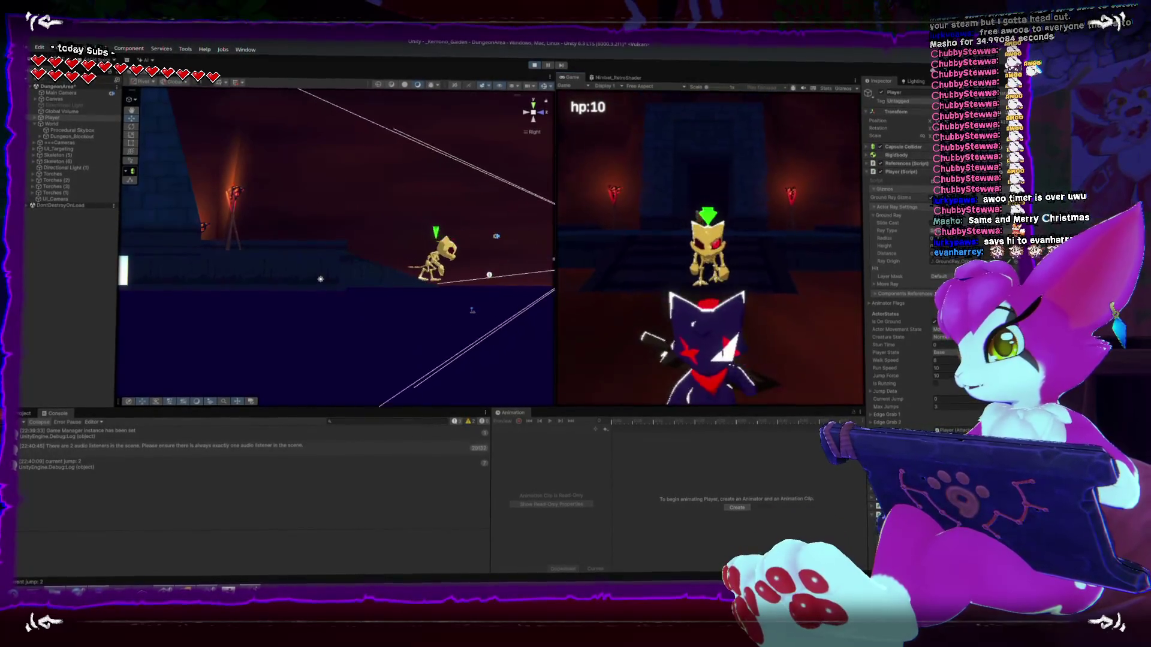
# - Jump back toward the door and pause the game at the GAME MENU
pyautogui.press('w')
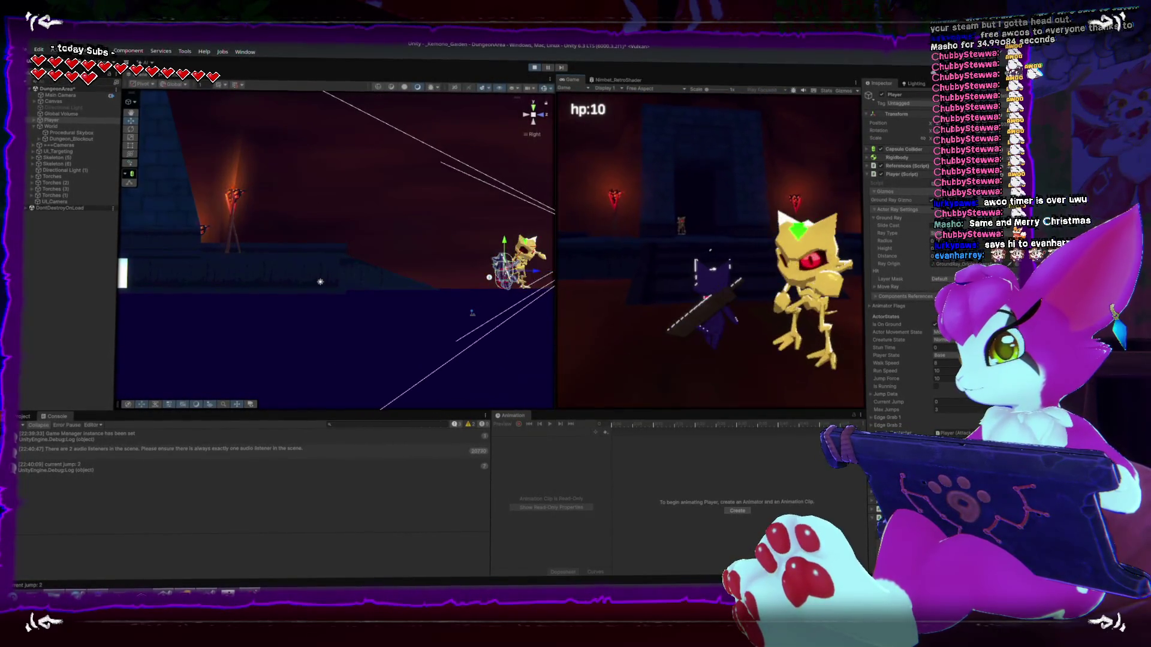
pyautogui.press('w')
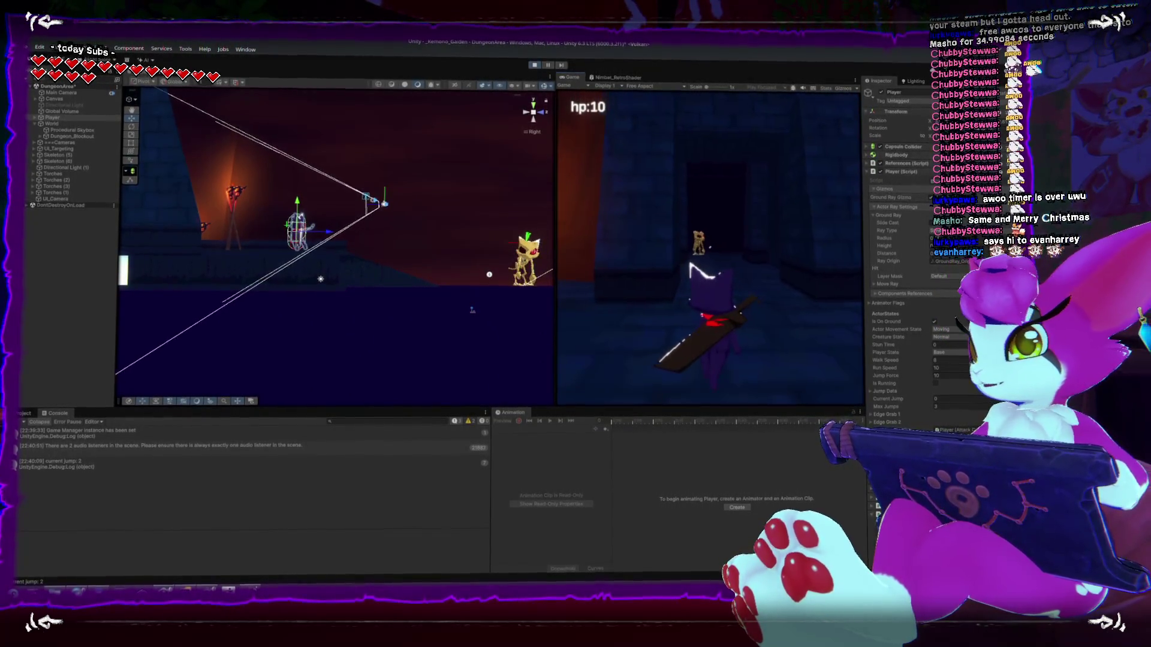
pyautogui.press('Escape')
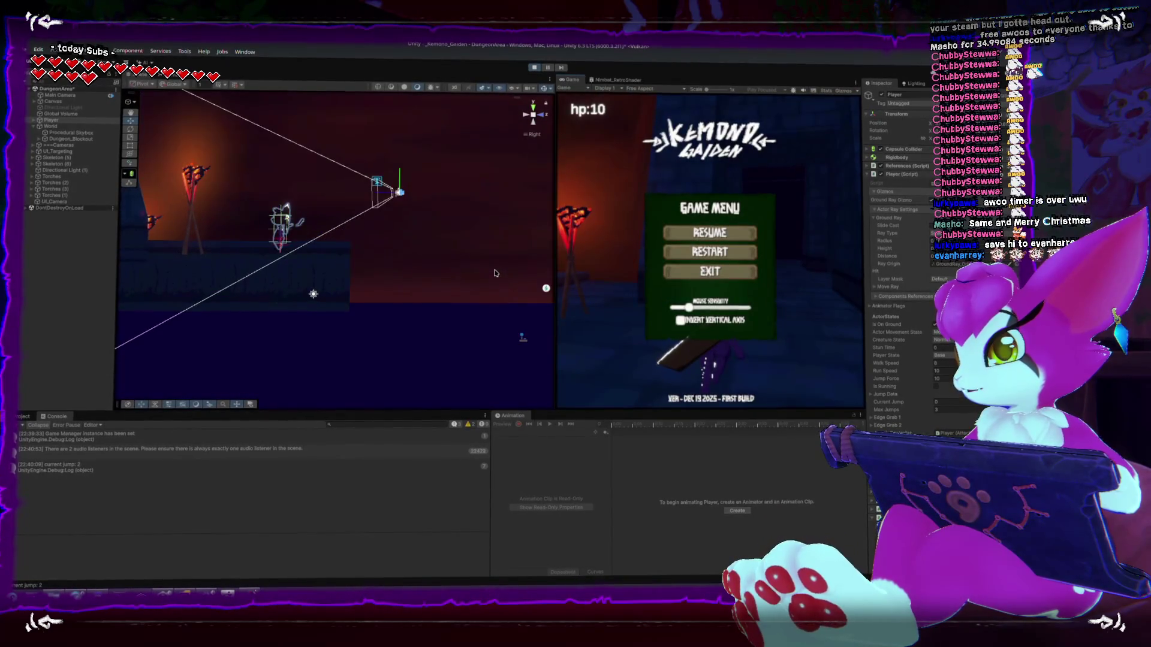
pyautogui.moveTo(539, 247); pyautogui.dragTo(425, 260)
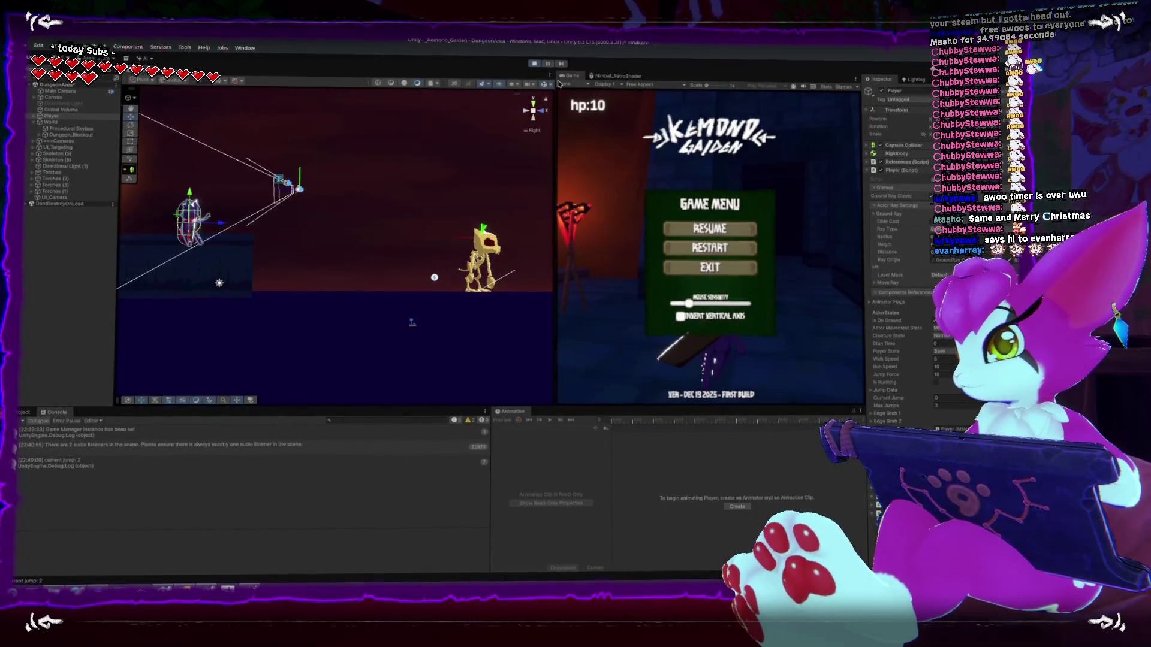
pyautogui.click(531, 85)
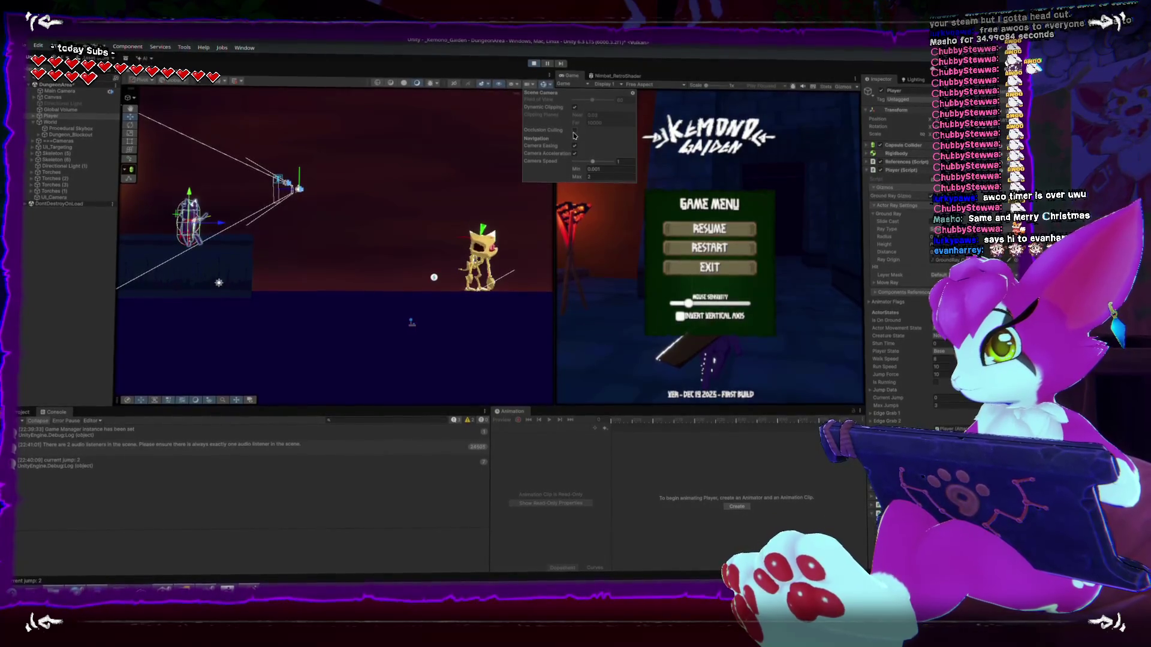
pyautogui.click(582, 269)
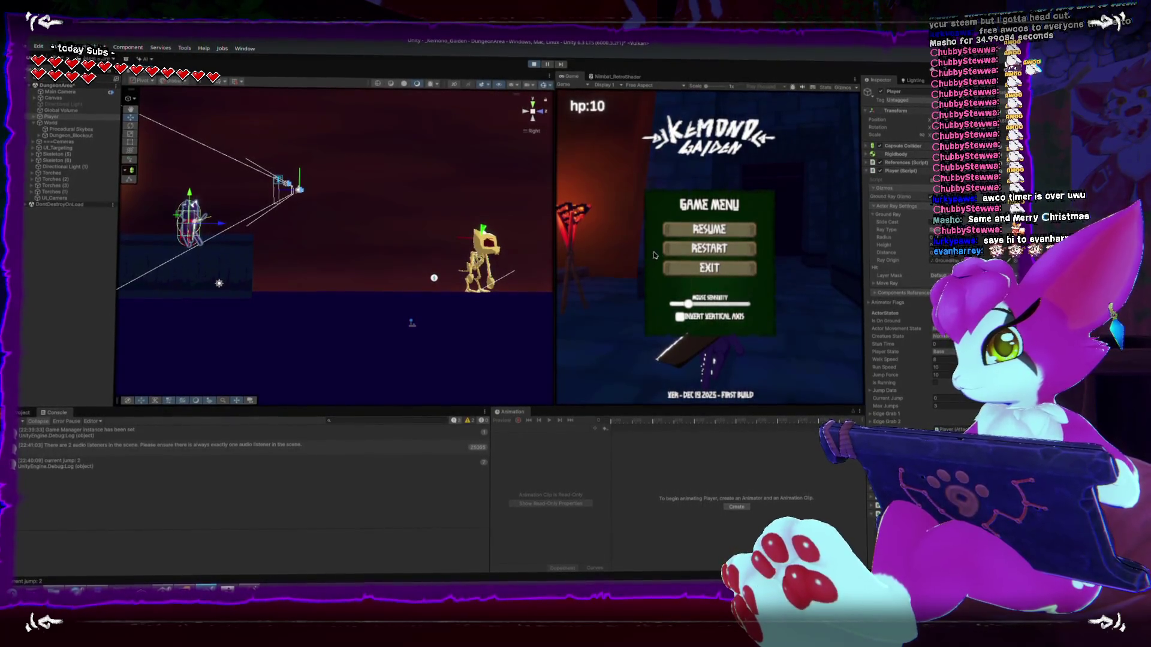
# - Run the player up to and past the skeleton, then select the skeleton in the Scene view
pyautogui.press('w')
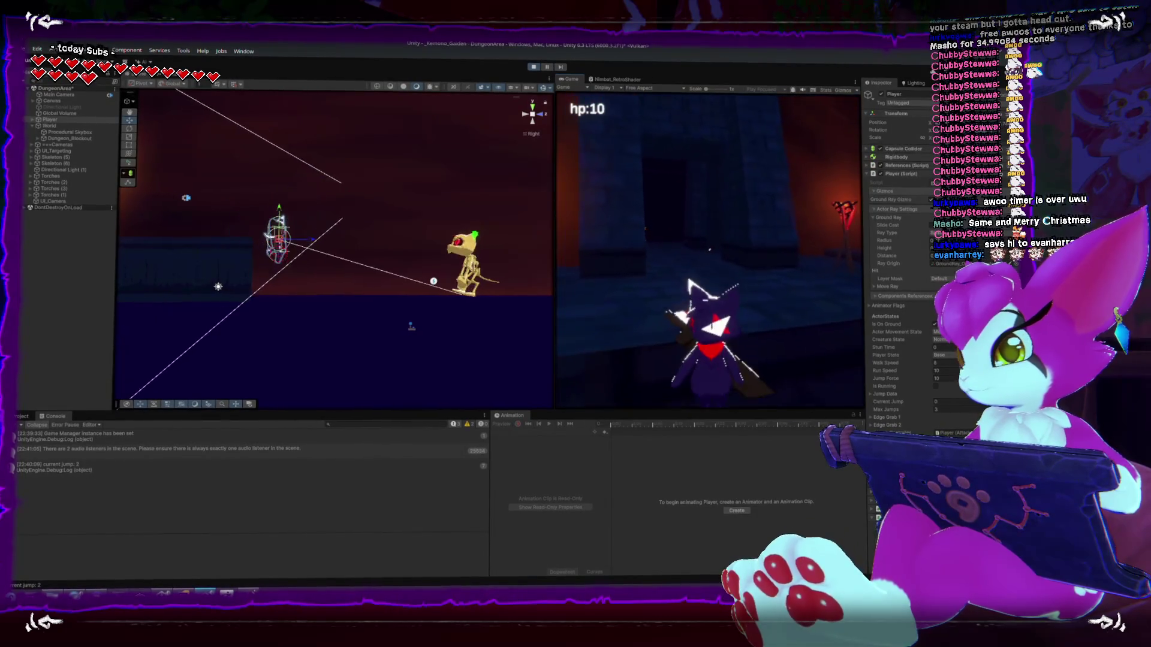
pyautogui.press('w')
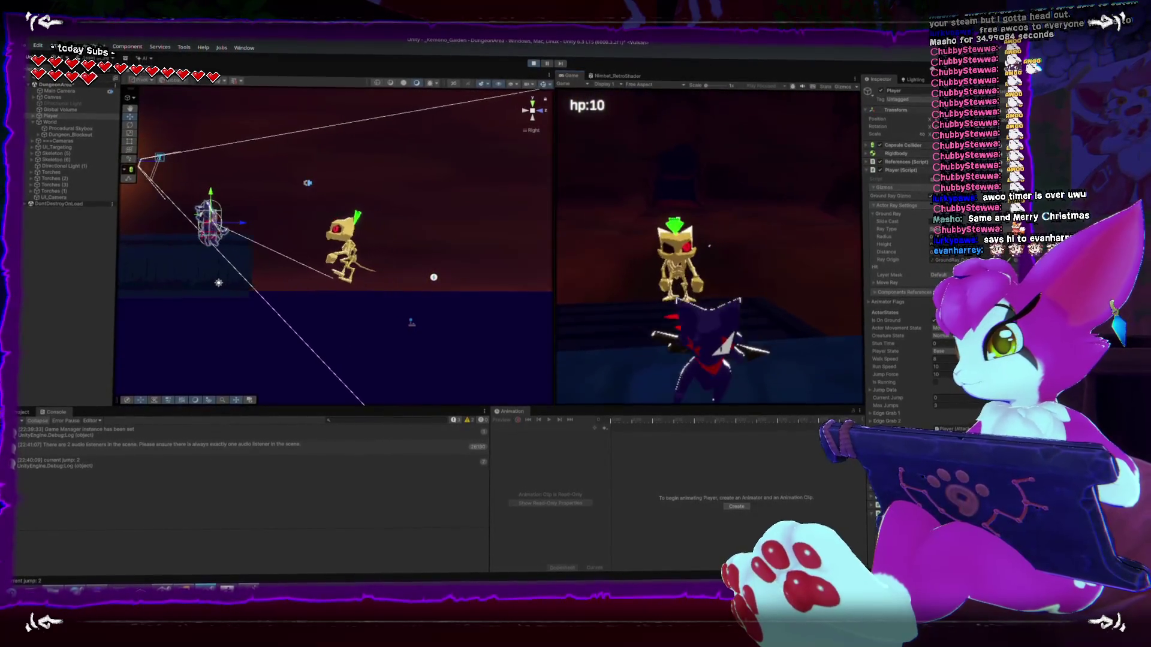
pyautogui.press('w')
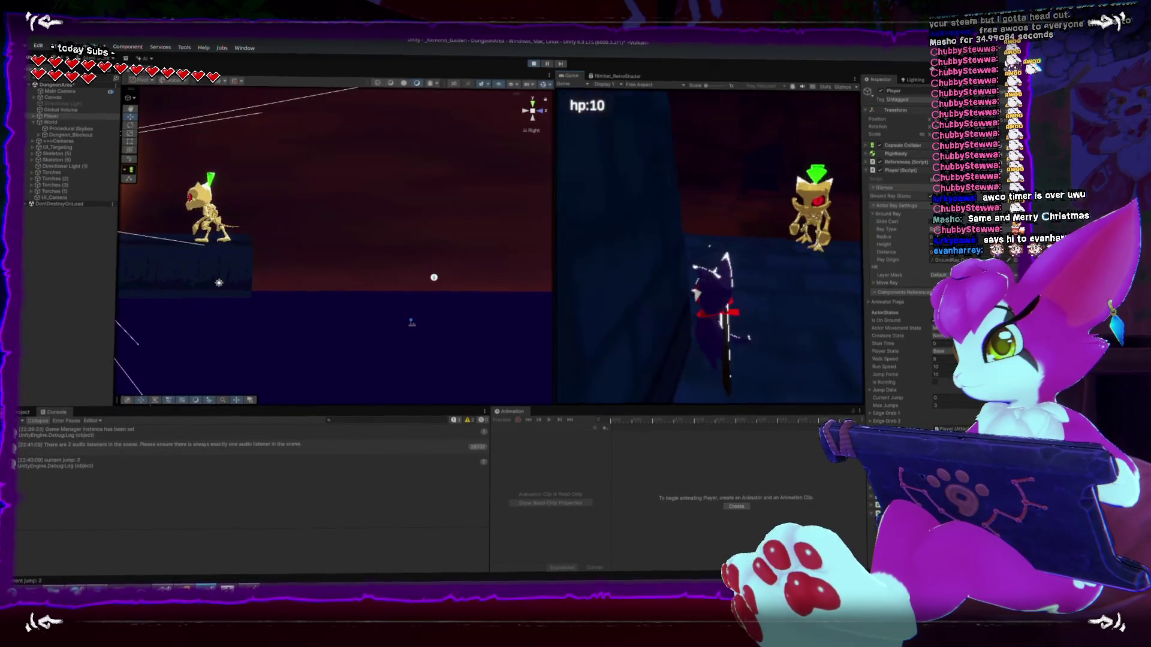
pyautogui.press('w')
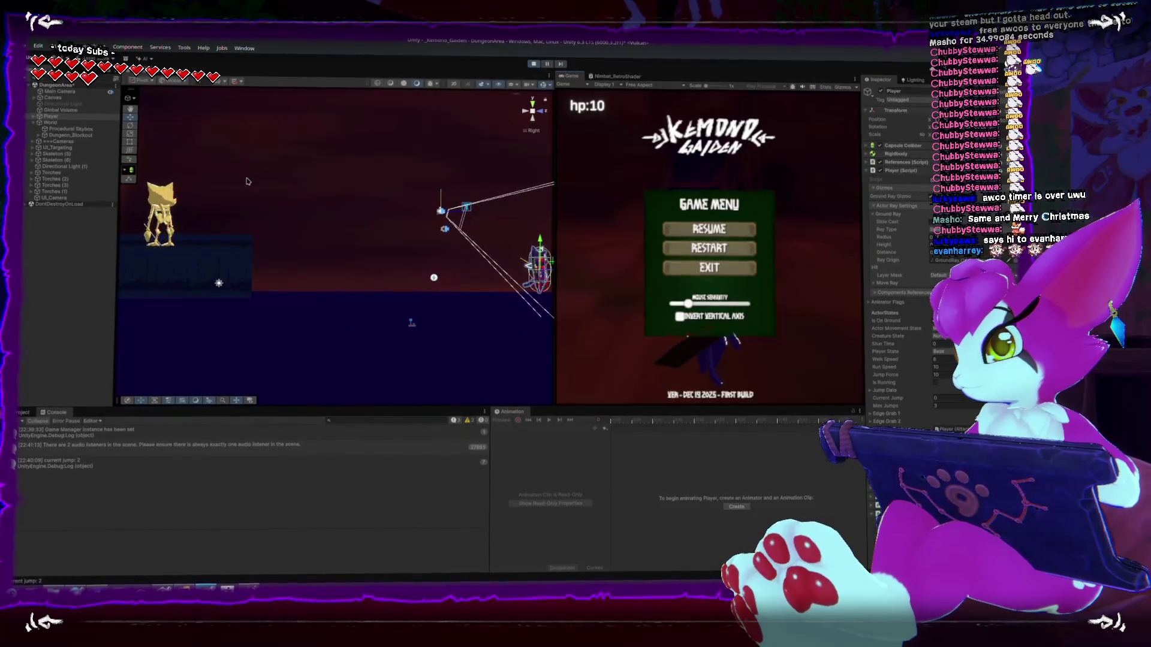
pyautogui.click(169, 207)
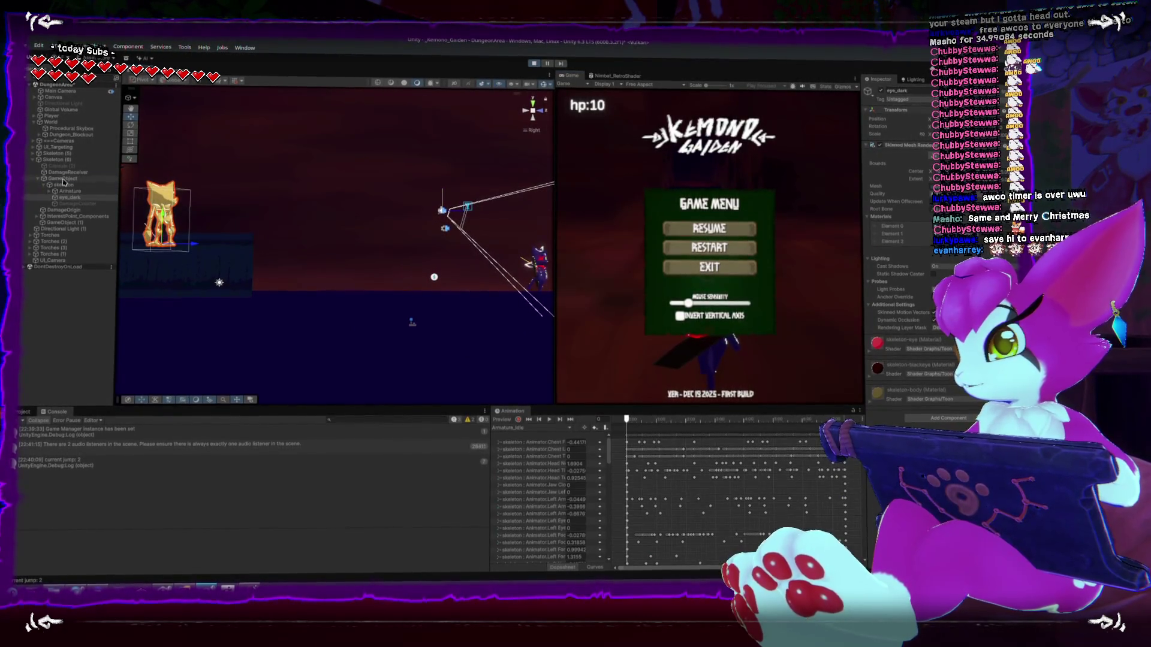
# - Select another object in the skeleton's hierarchy and review its Actor Ray Settings values
pyautogui.click(60, 168)
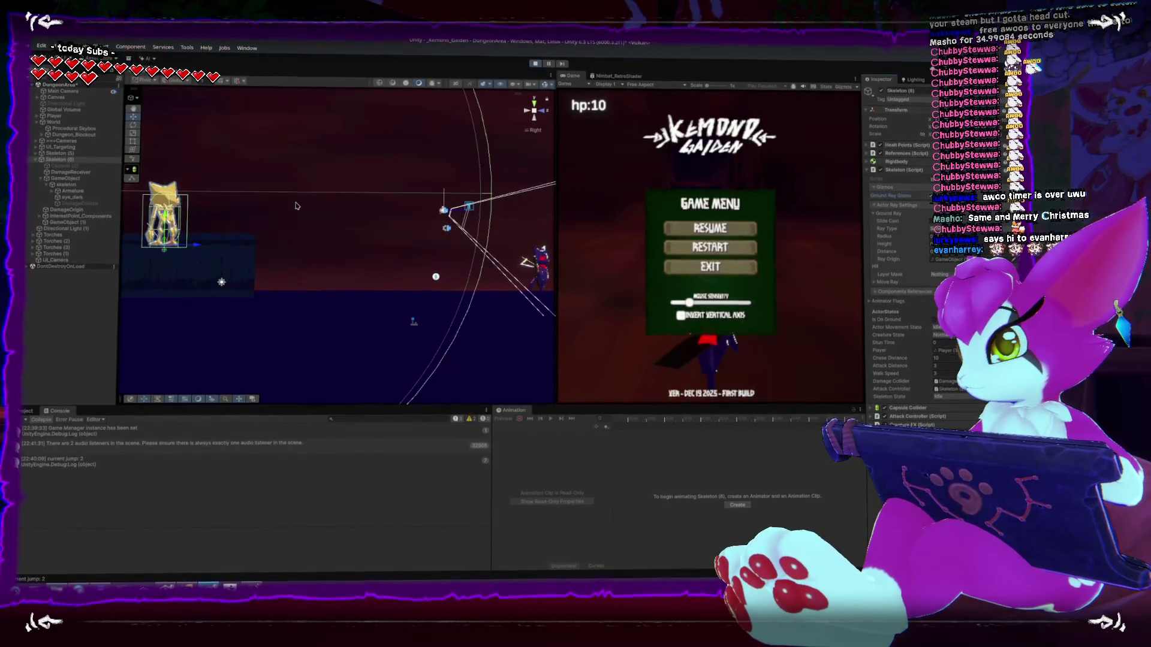
pyautogui.scroll(1, 209, 226)
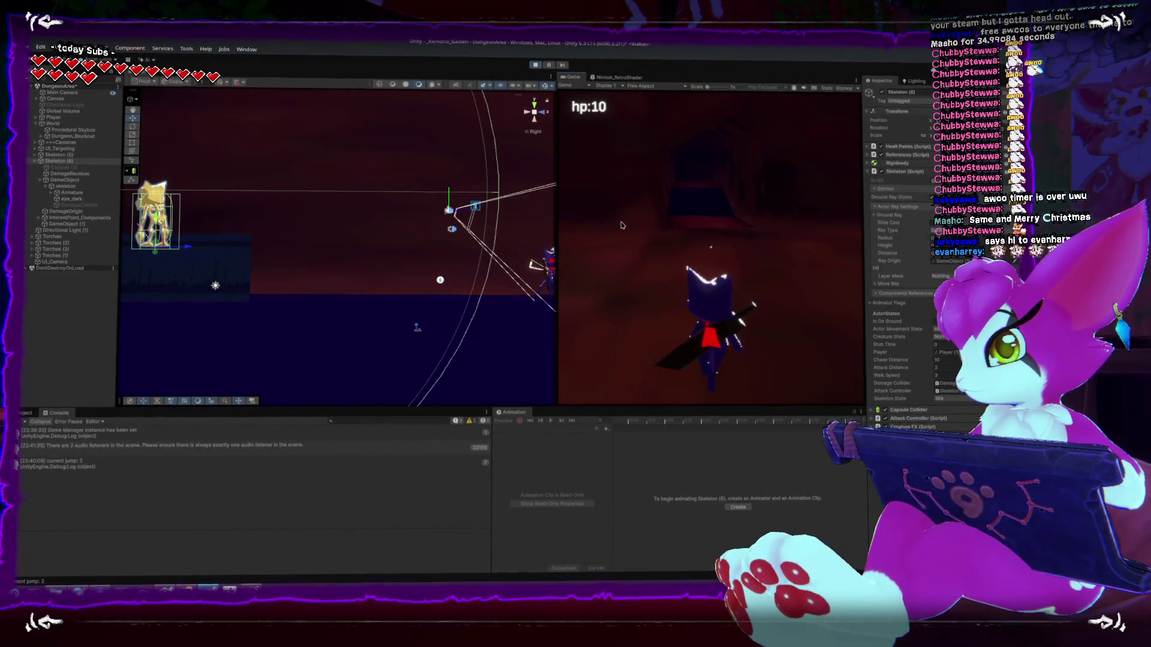
pyautogui.scroll(-2, 336, 245)
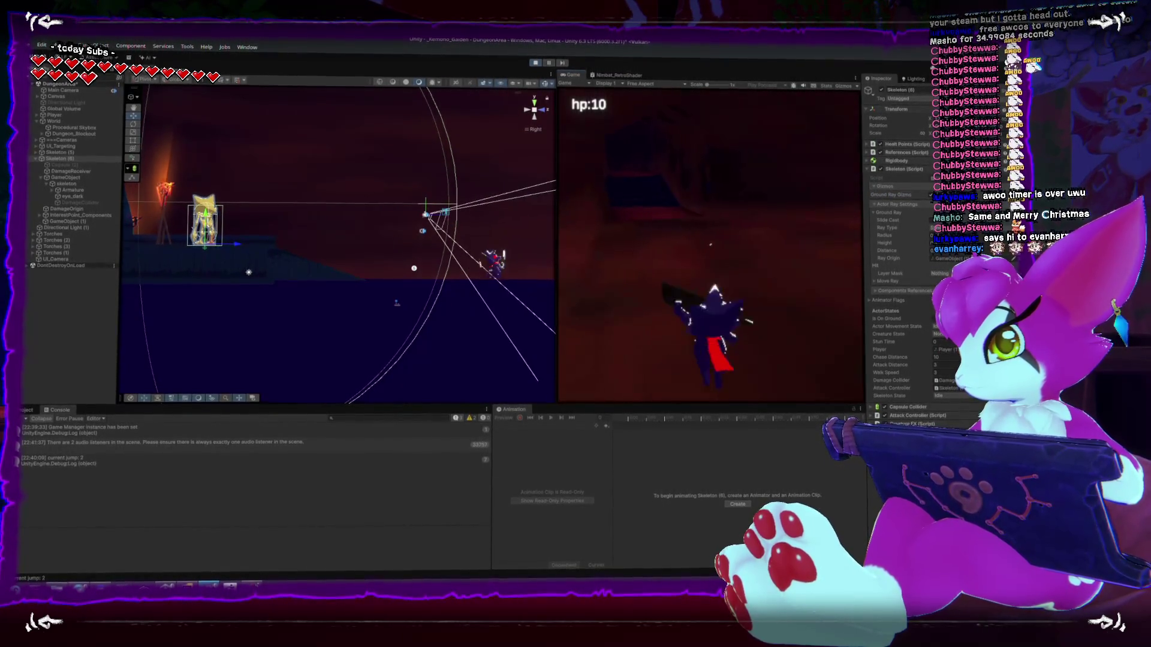
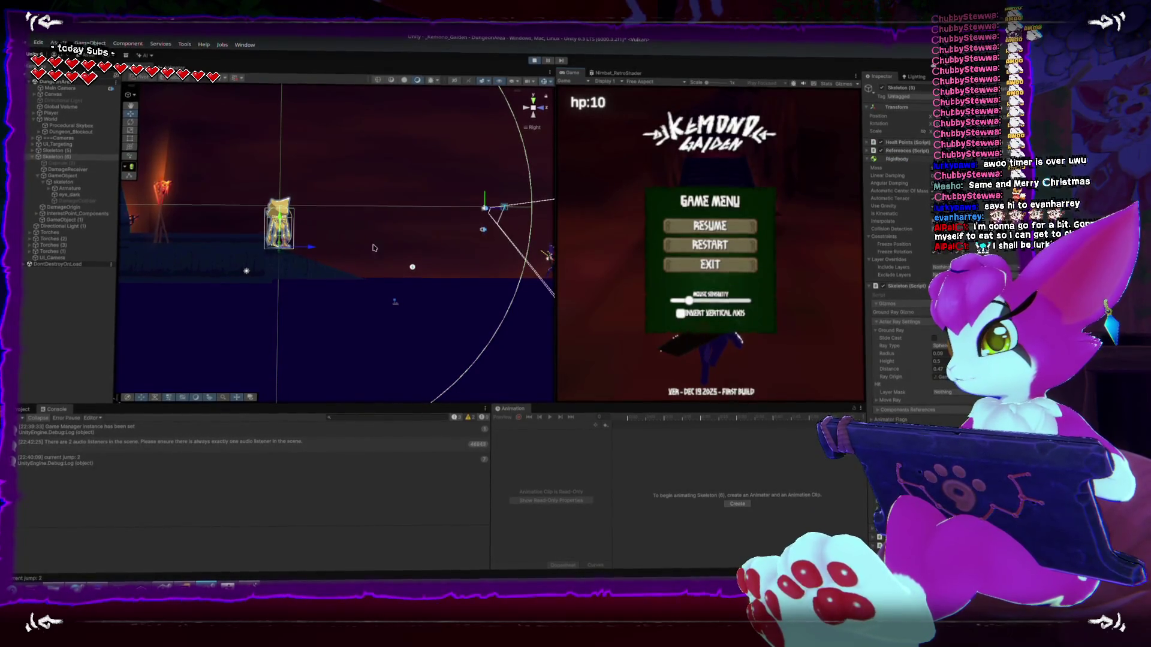
# - Resume the game and walk the player through the dungeon toward the skeleton
pyautogui.scroll(3, 372, 248)
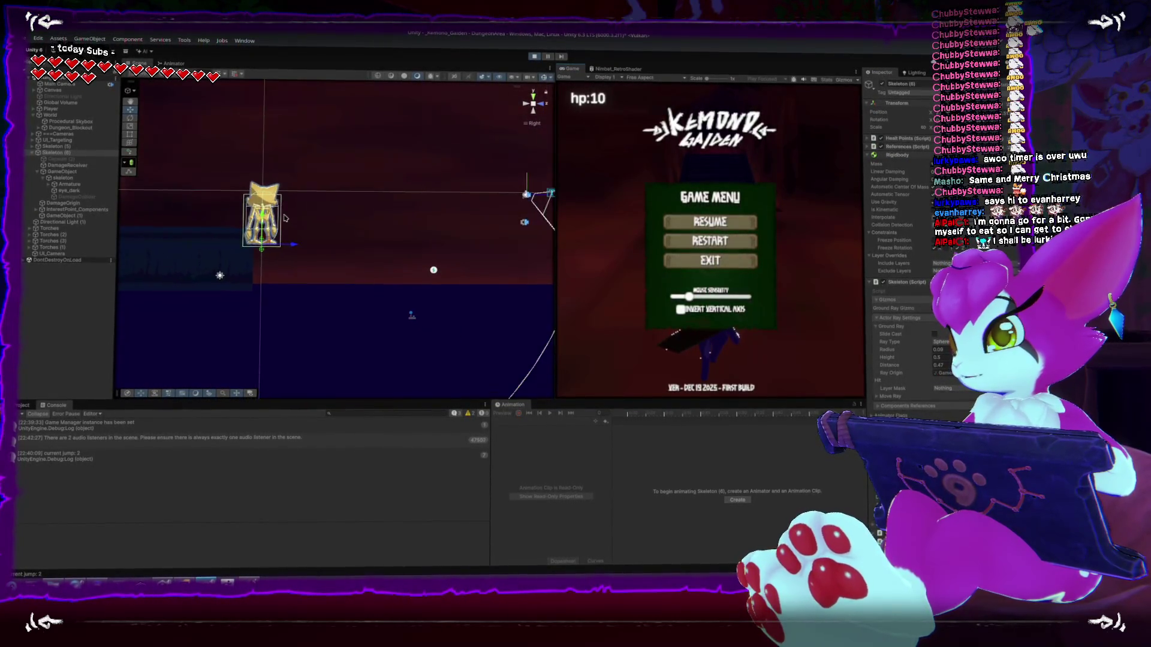
pyautogui.scroll(-2, 285, 217)
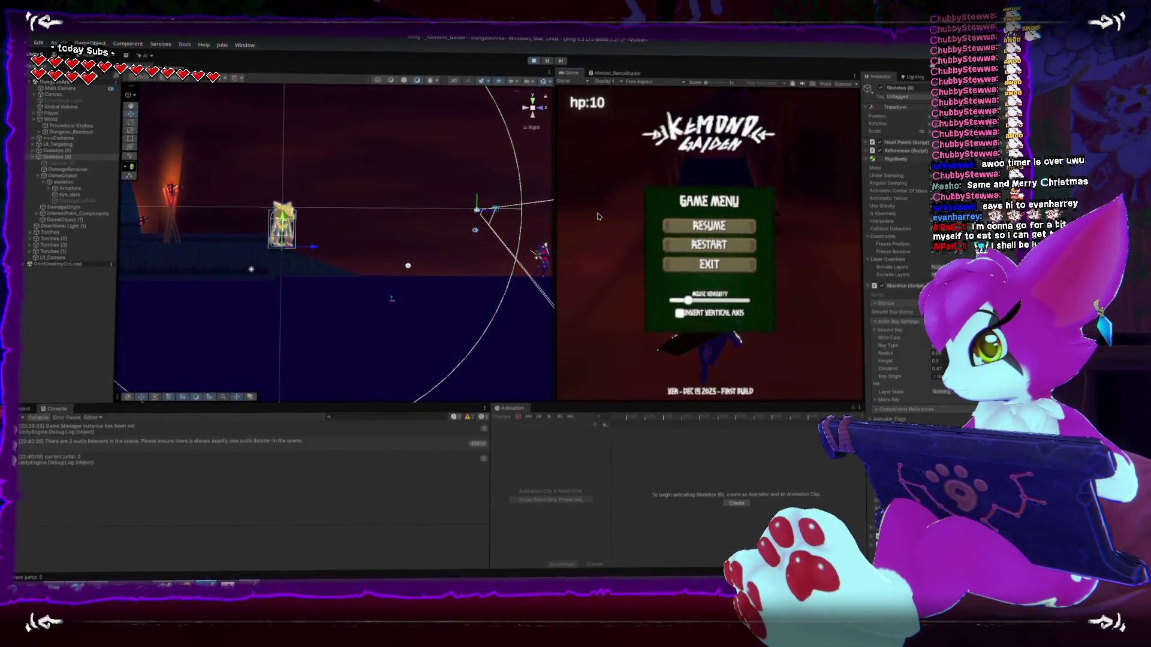
pyautogui.press('w')
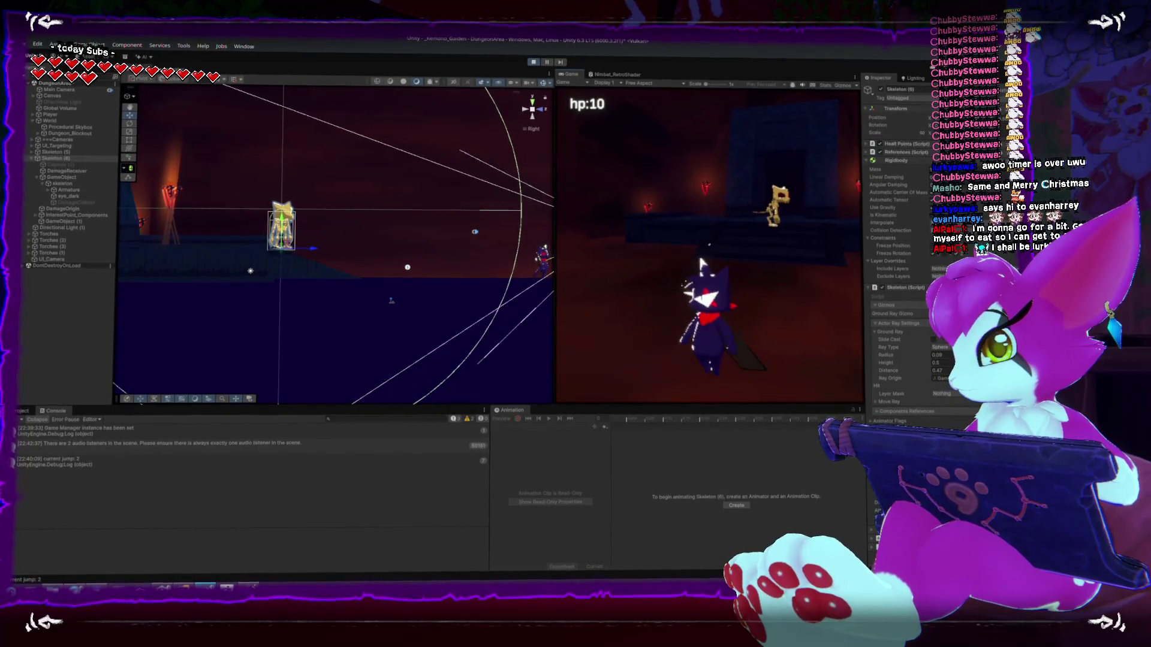
pyautogui.press('w')
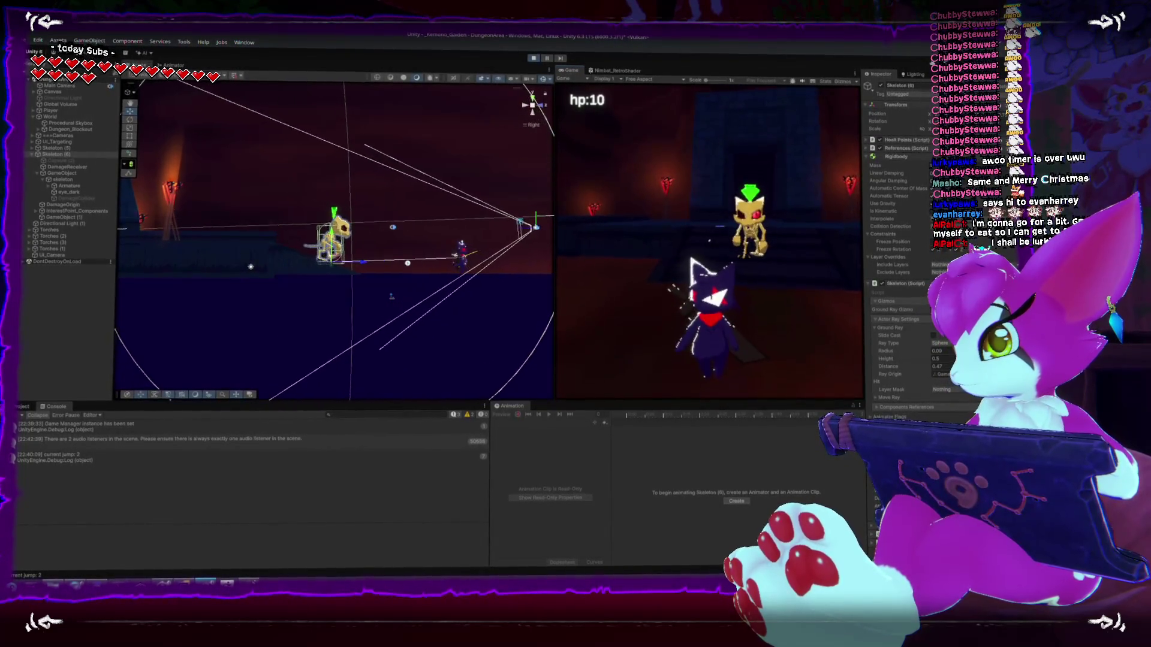
pyautogui.press('w')
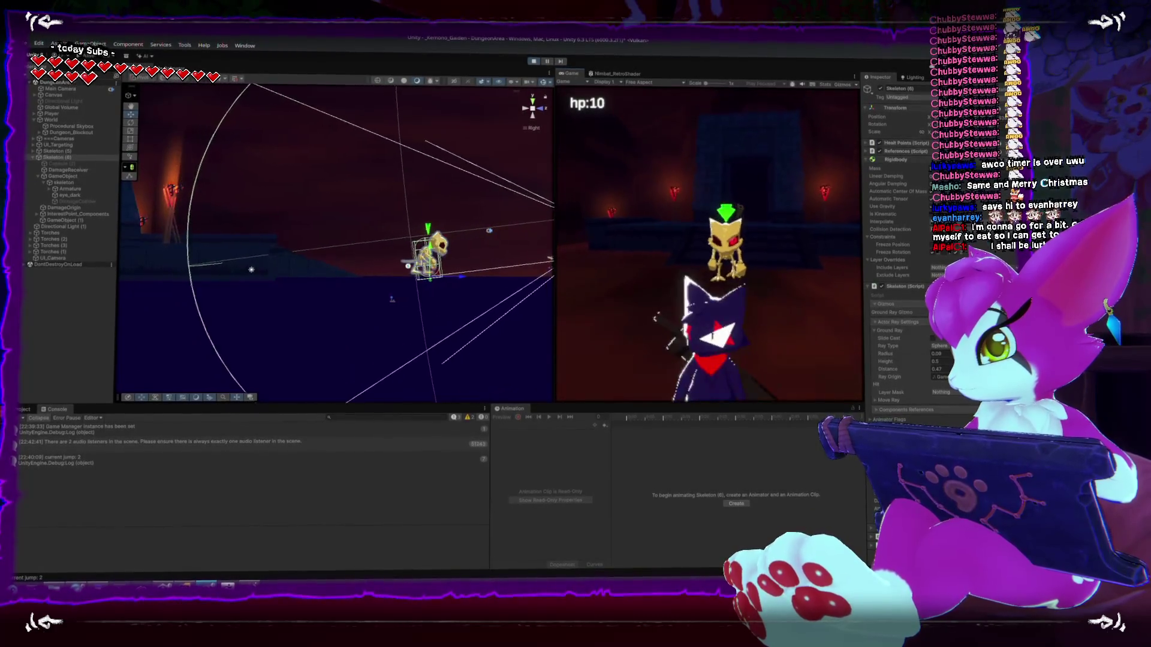
pyautogui.press('w')
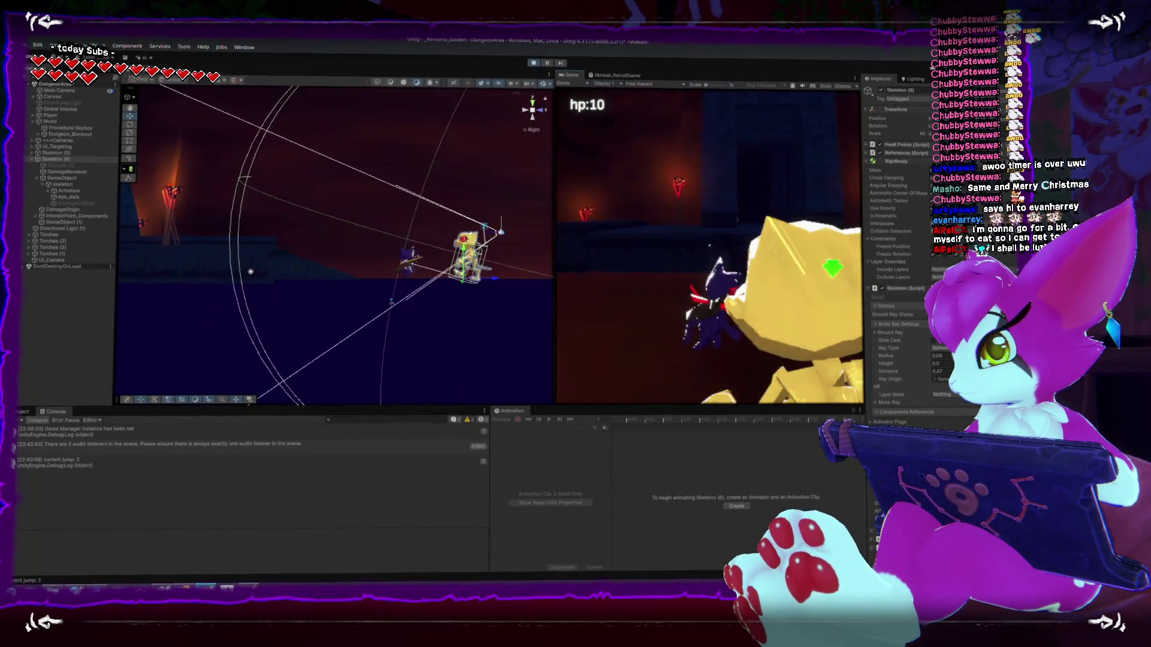
pyautogui.press('w')
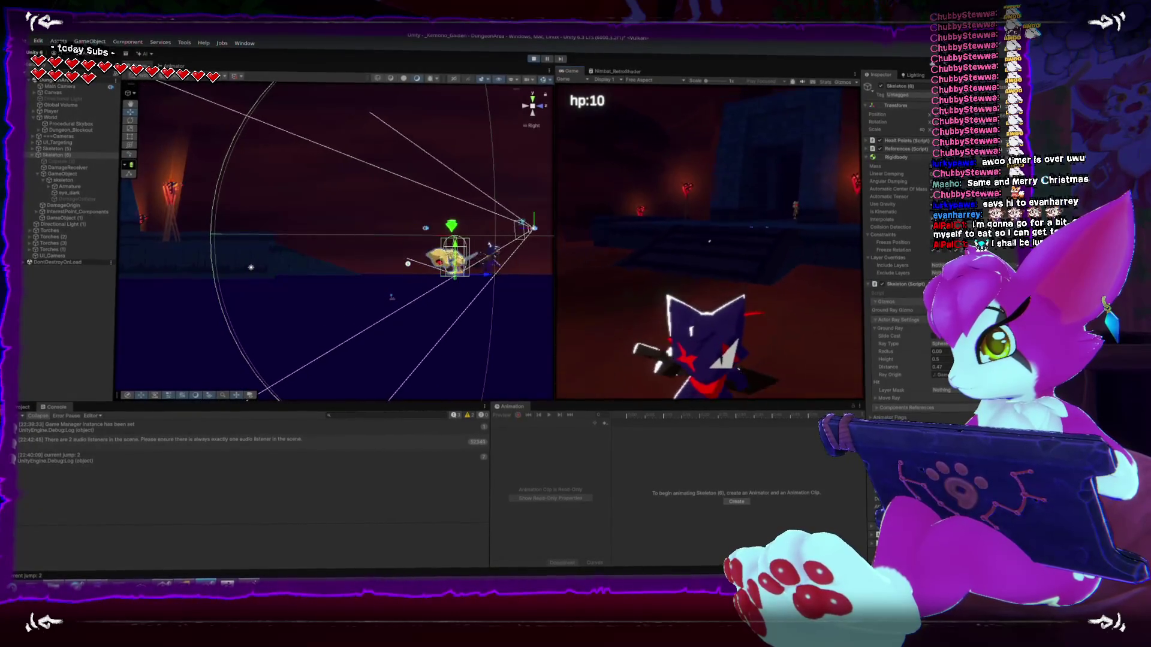
pyautogui.press('w')
pyautogui.press('w')
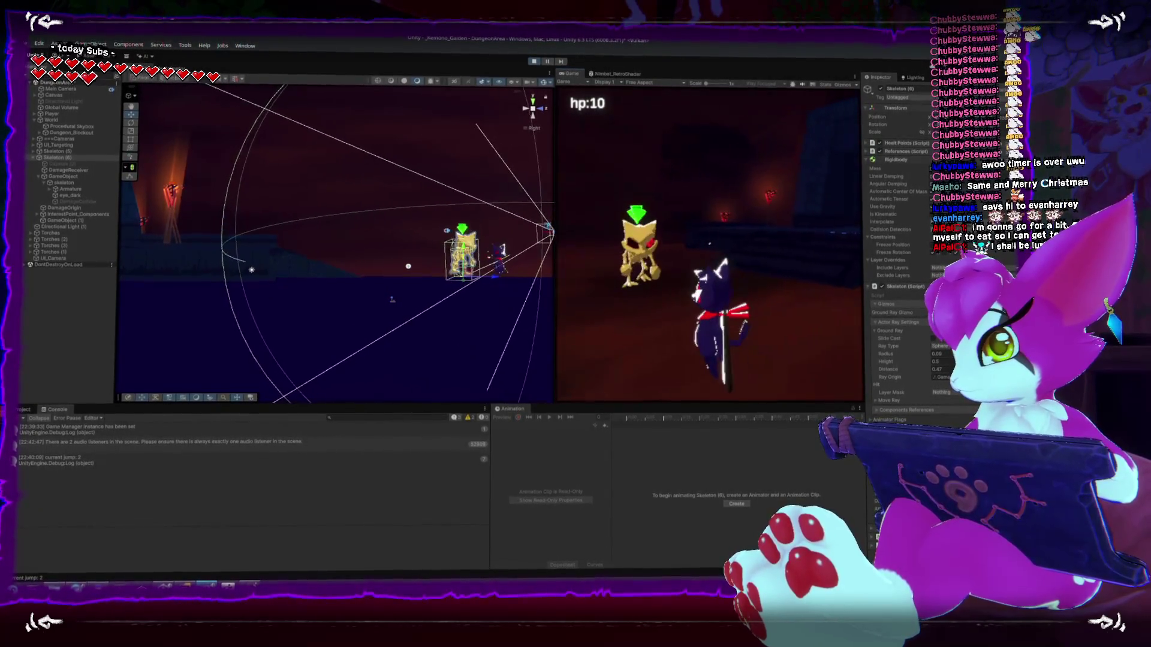
pyautogui.press('w')
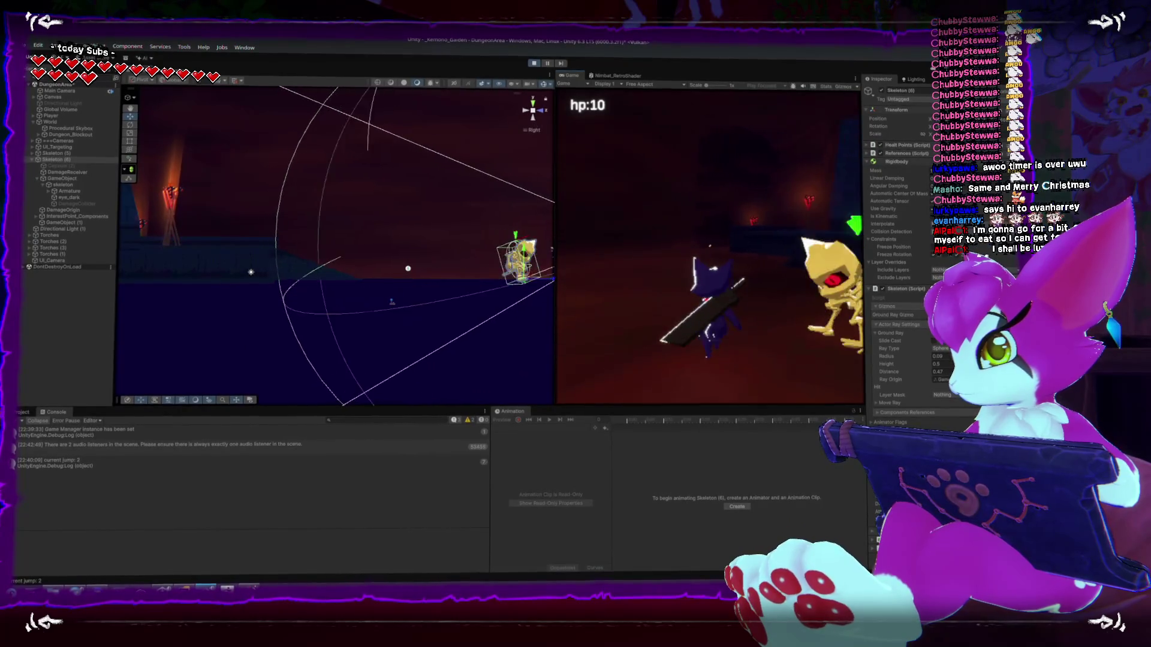
pyautogui.press('w')
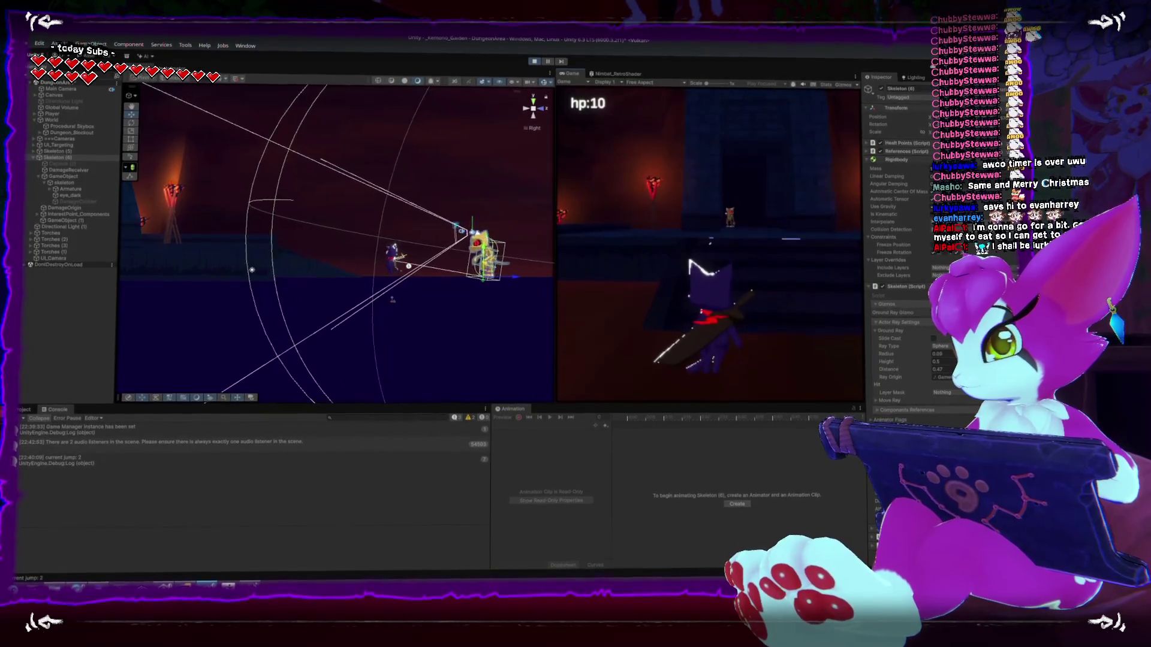
# - Back up the ledge so the skeleton follows, then turn and slash at it
pyautogui.press('s')
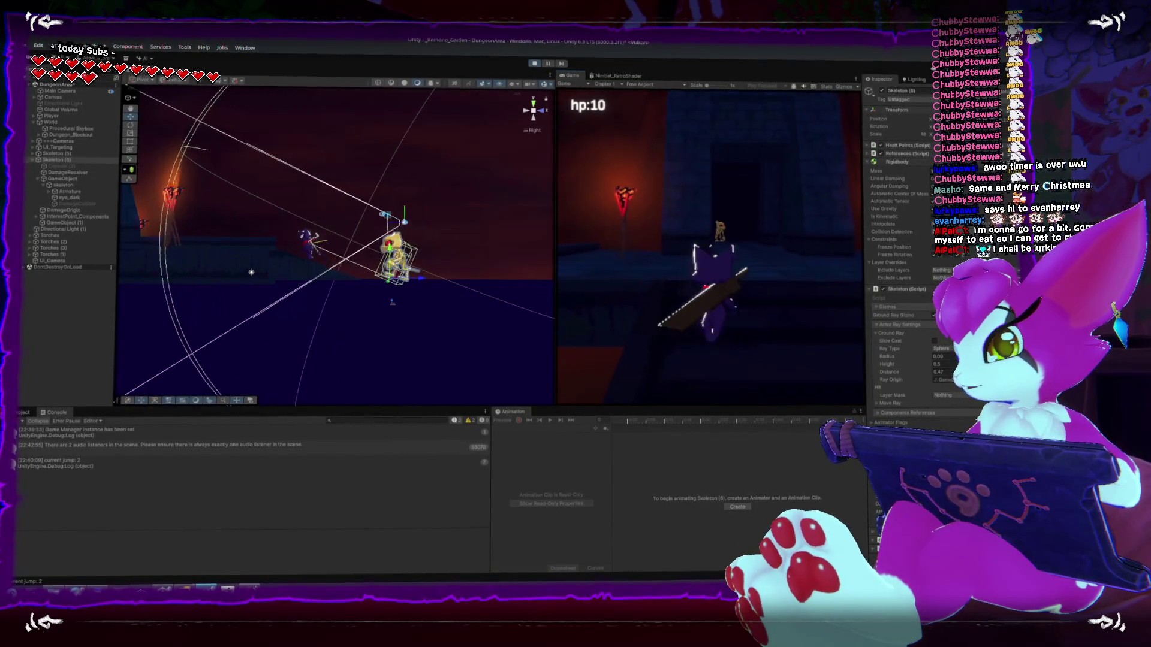
pyautogui.press('s')
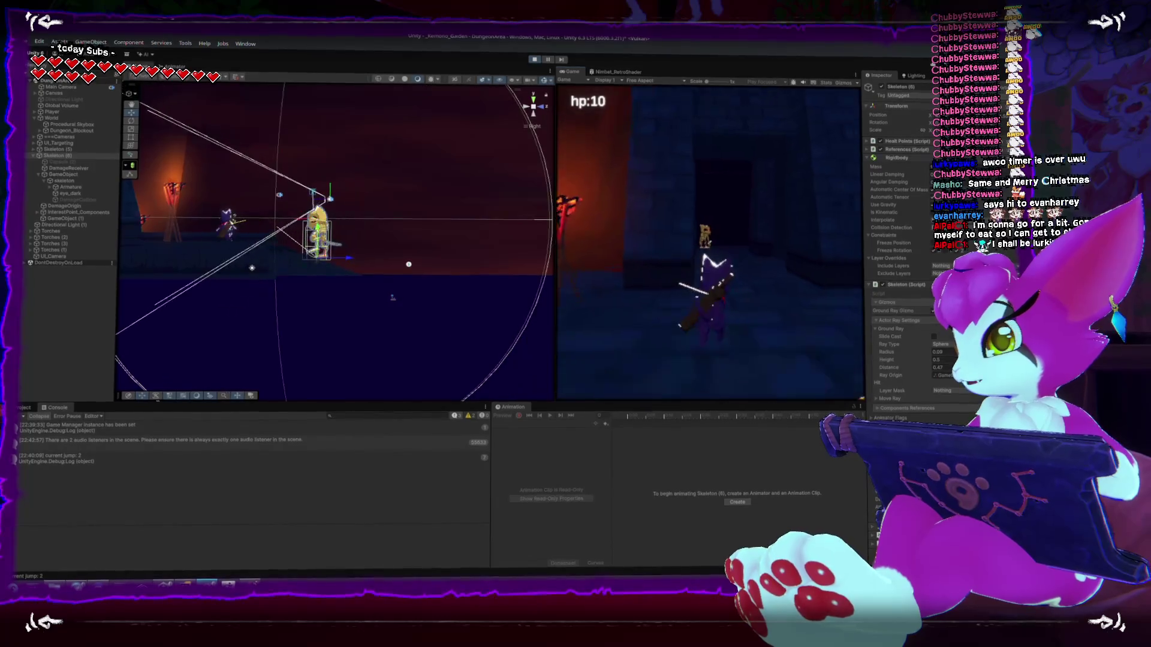
pyautogui.press('s')
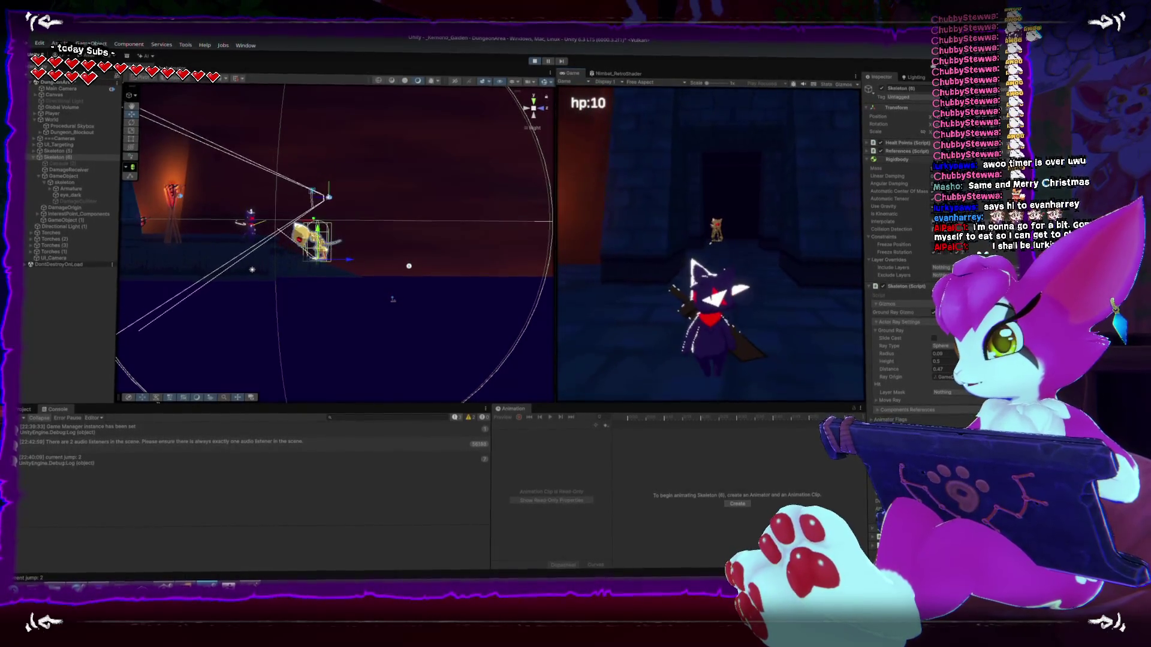
pyautogui.press('s')
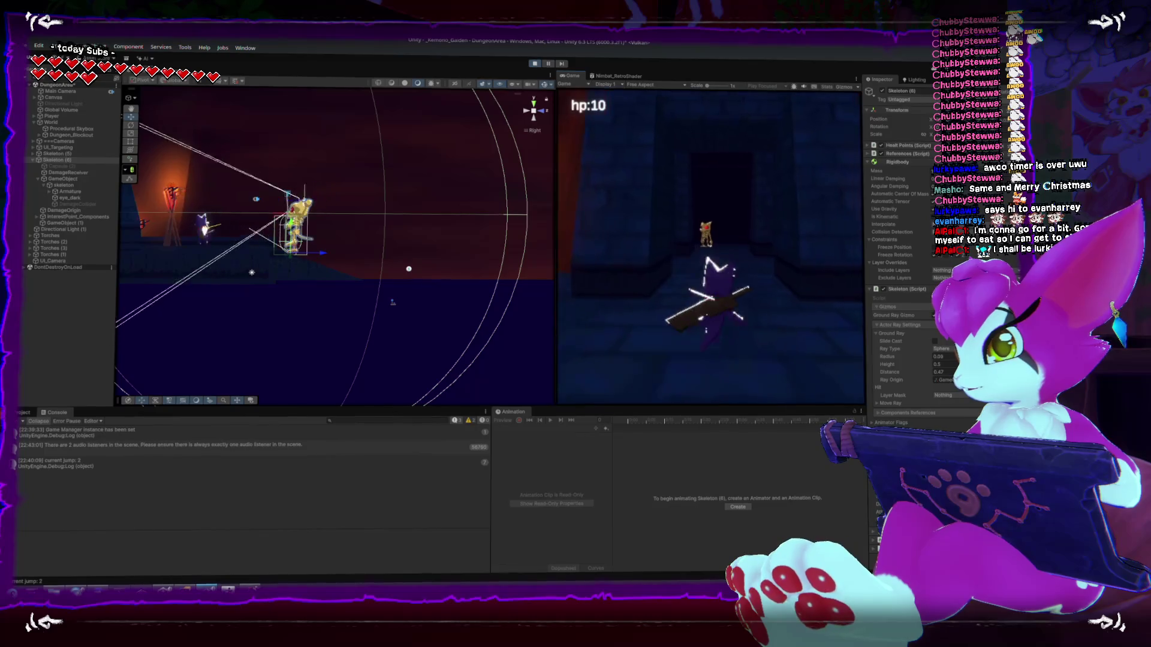
pyautogui.press('s')
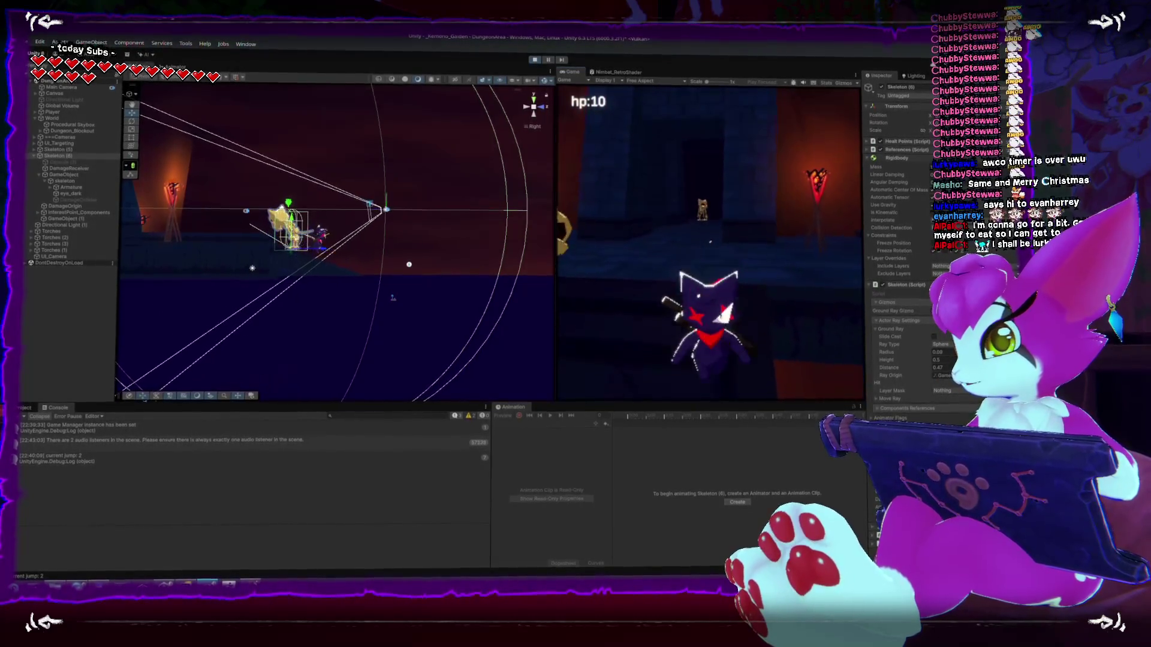
pyautogui.press('s')
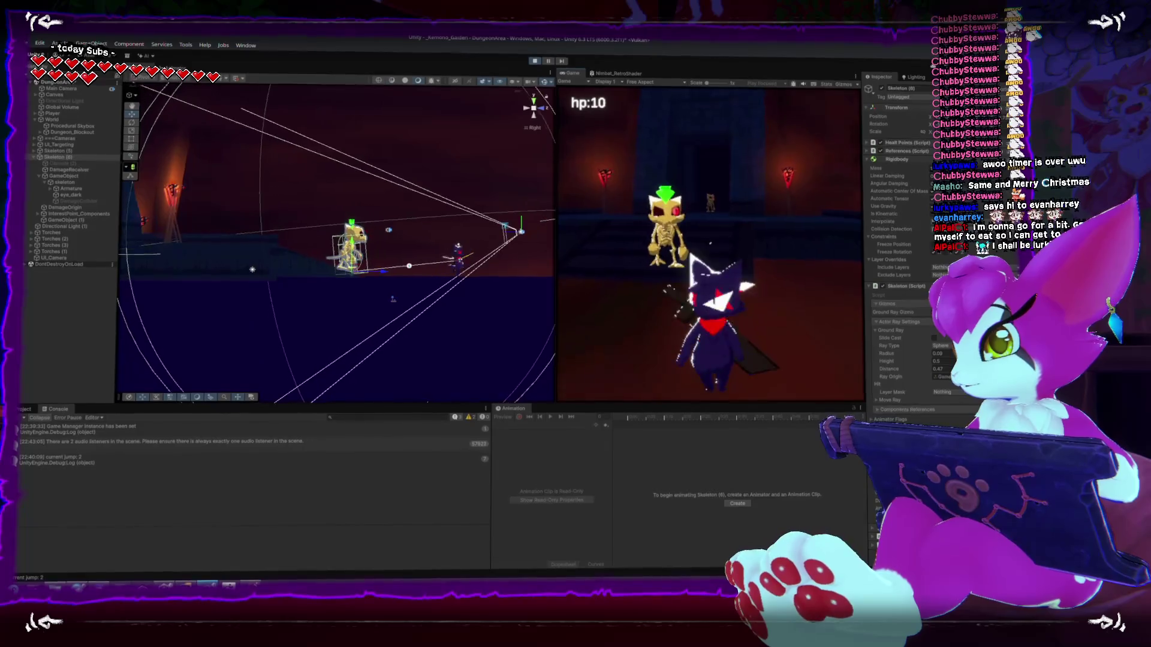
pyautogui.press('s')
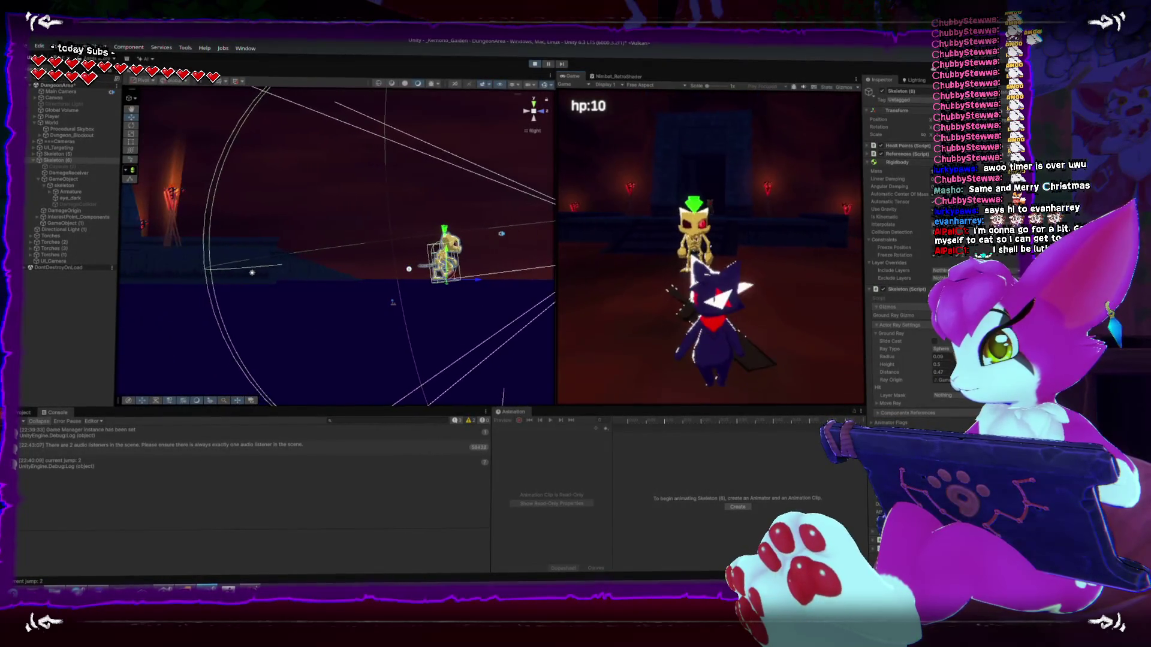
pyautogui.press('s')
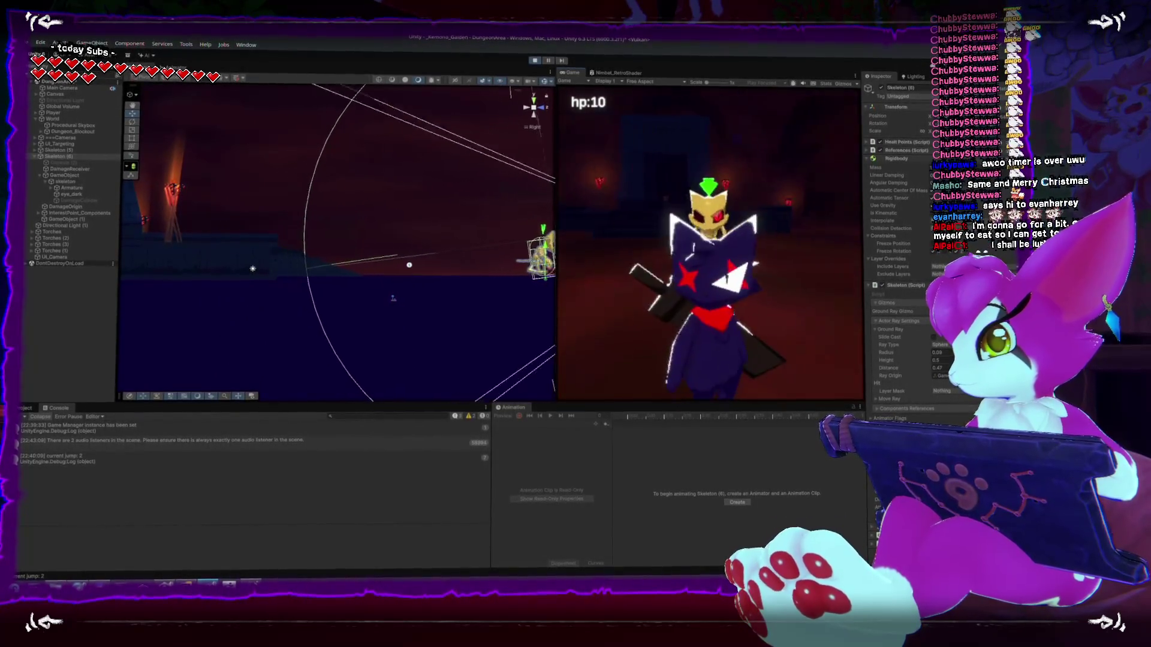
pyautogui.press('s')
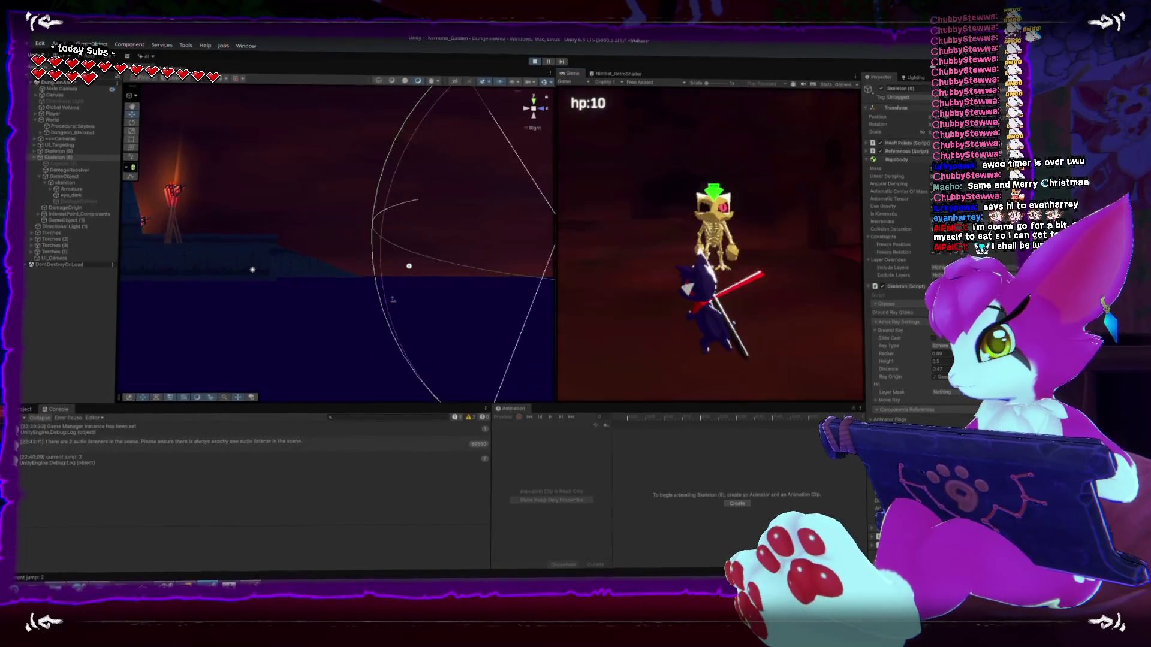
# - Lead the skeleton toward the torch, then pause the game
pyautogui.press('w')
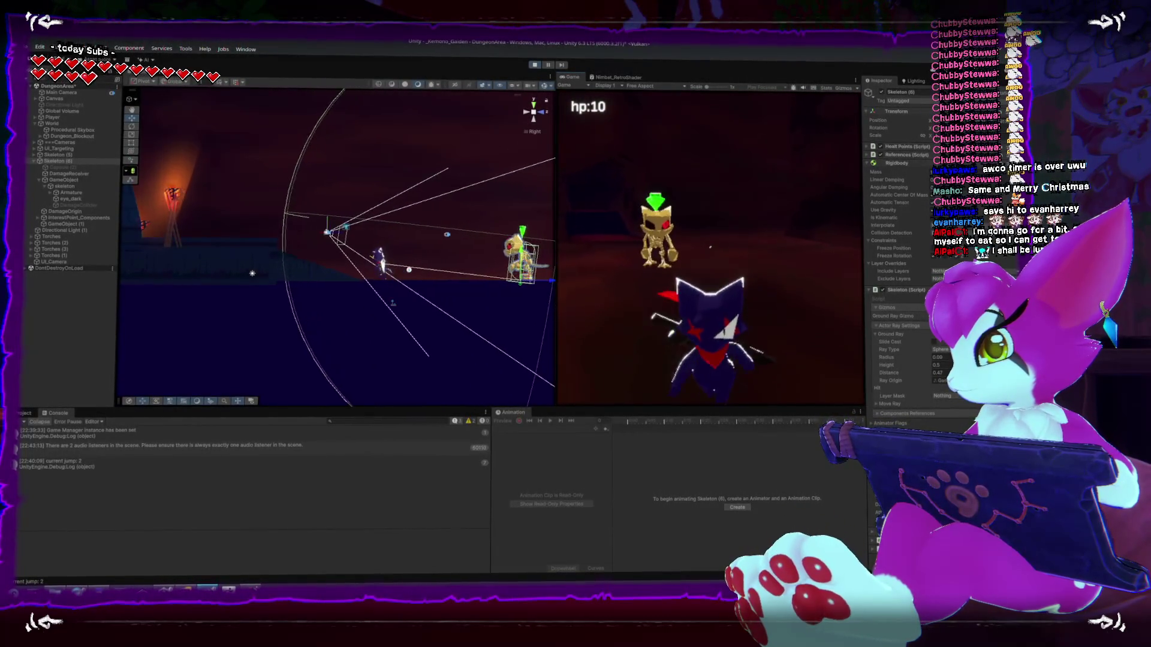
pyautogui.press('w')
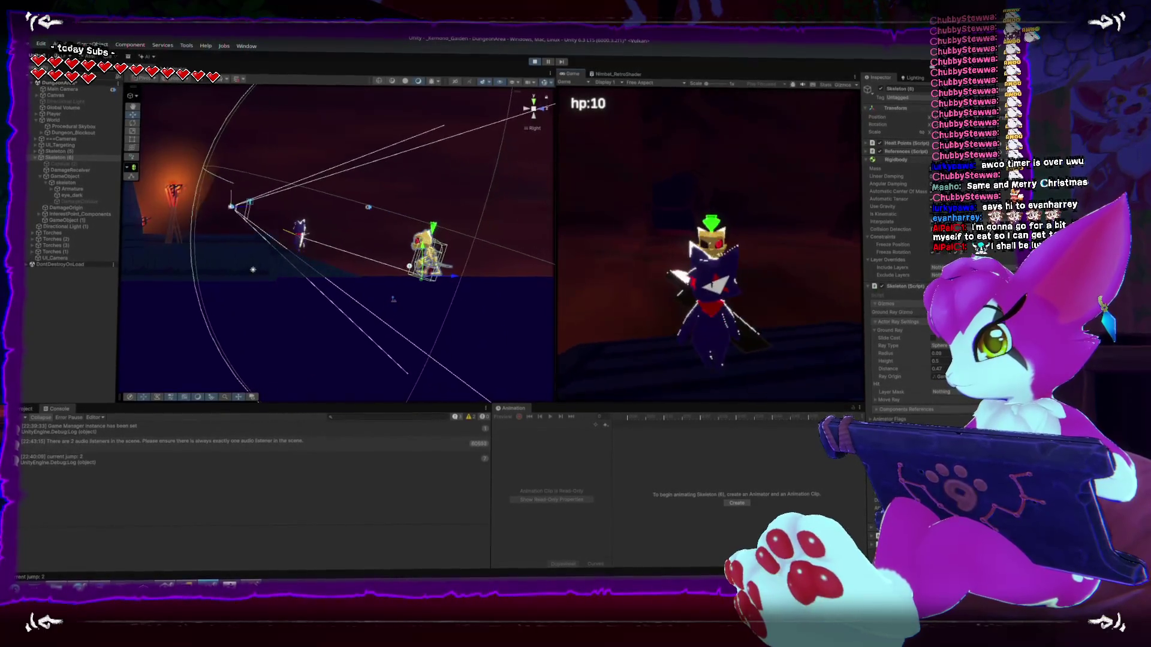
pyautogui.press('w')
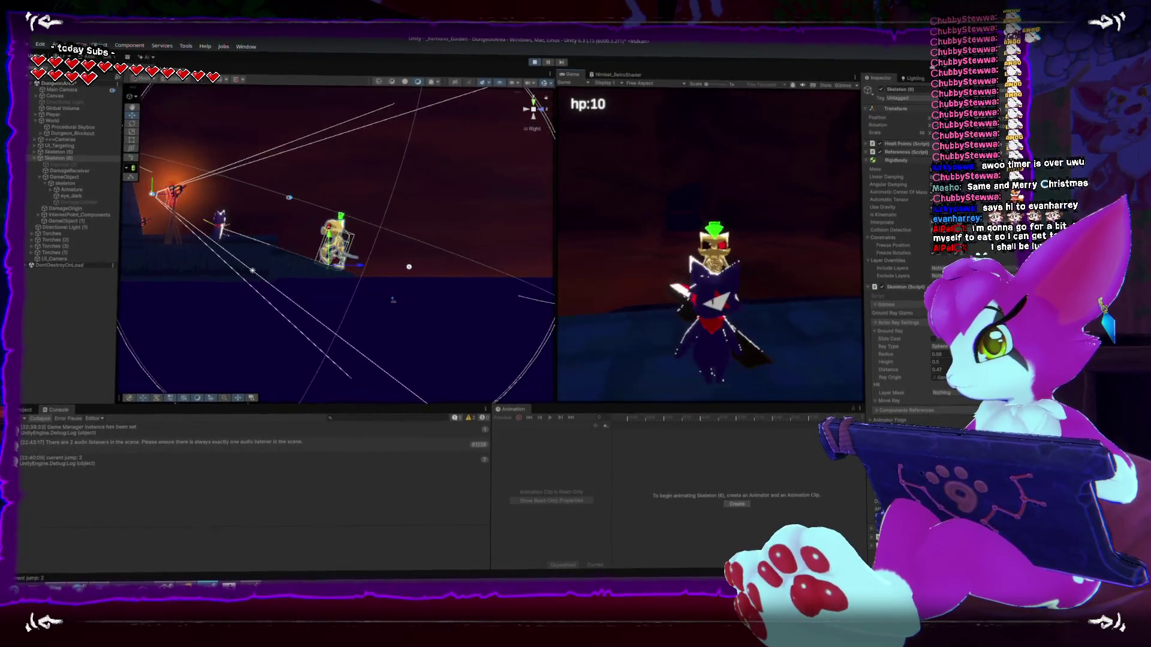
pyautogui.press('w')
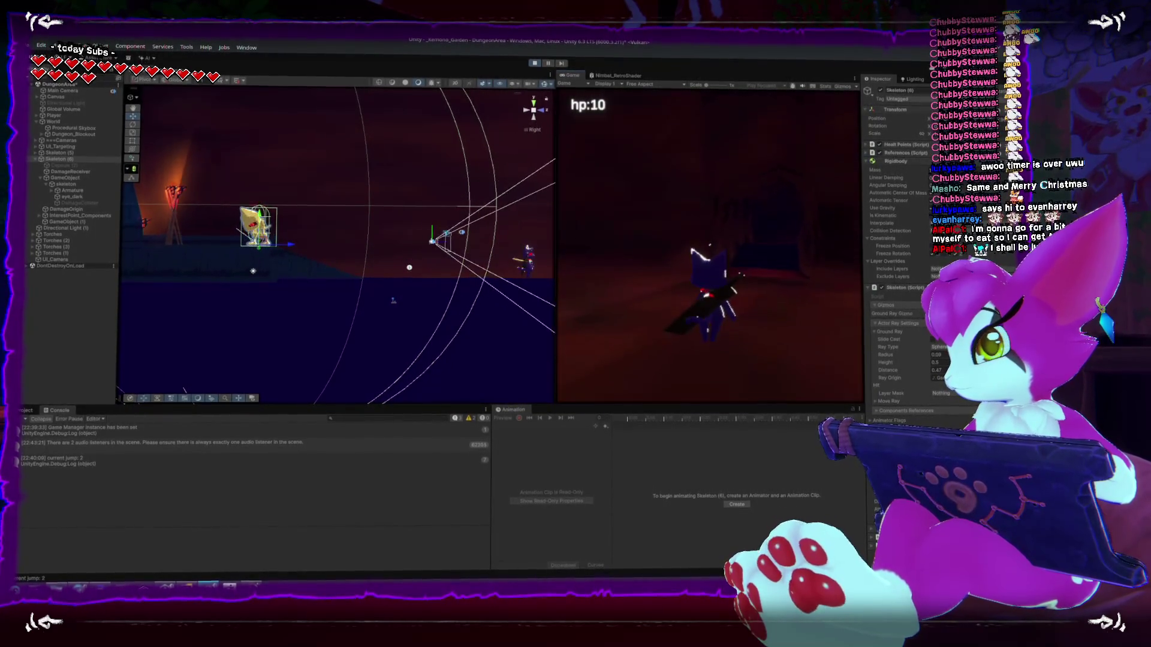
pyautogui.press('Escape')
pyautogui.press('Escape')
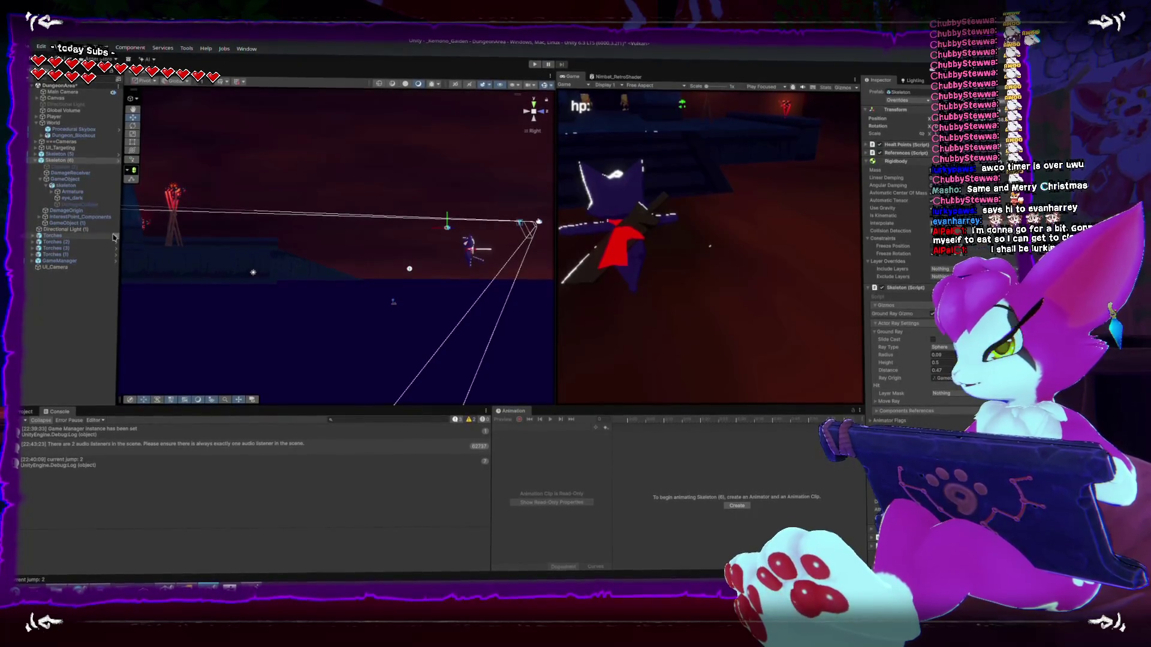
# - Select Skeleton (6), frame it in the Scene view, then switch to Skeleton.cs in Rider
pyautogui.click(62, 159)
pyautogui.press('f')
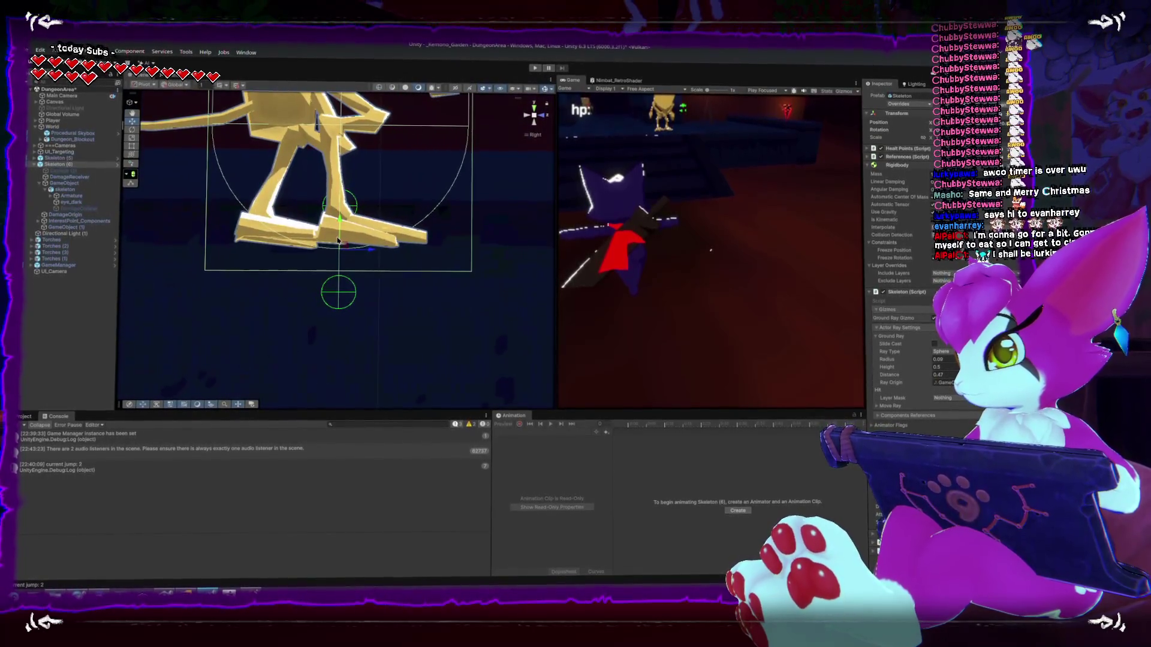
pyautogui.scroll(-5, 339, 240)
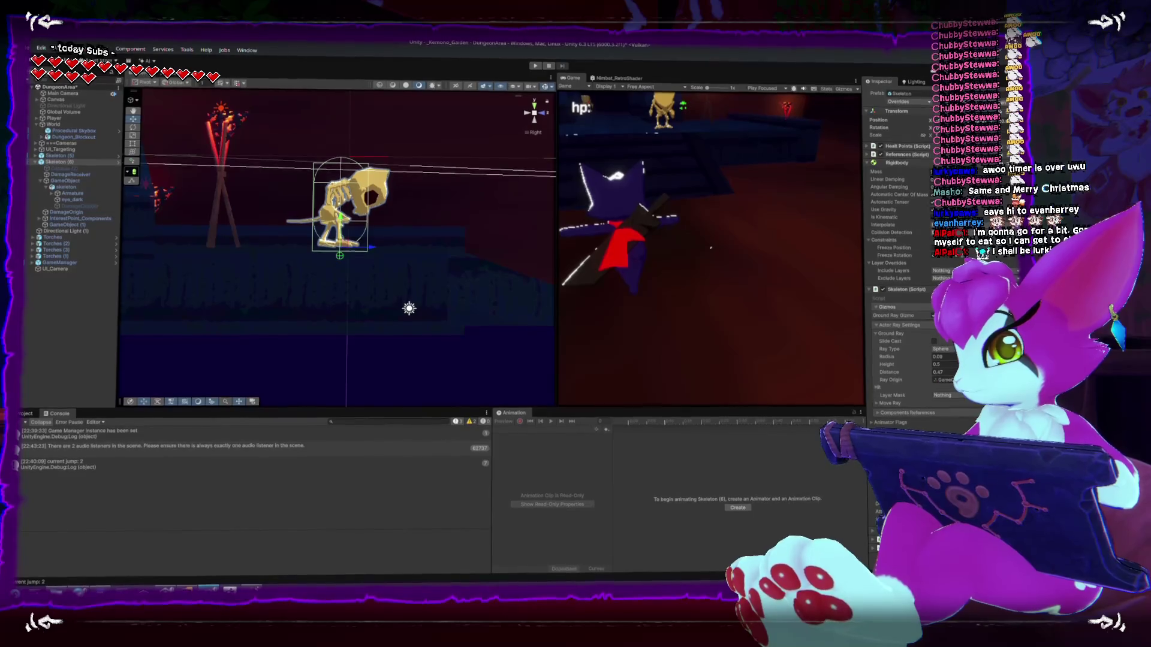
pyautogui.hotkey('alt', 'Tab')
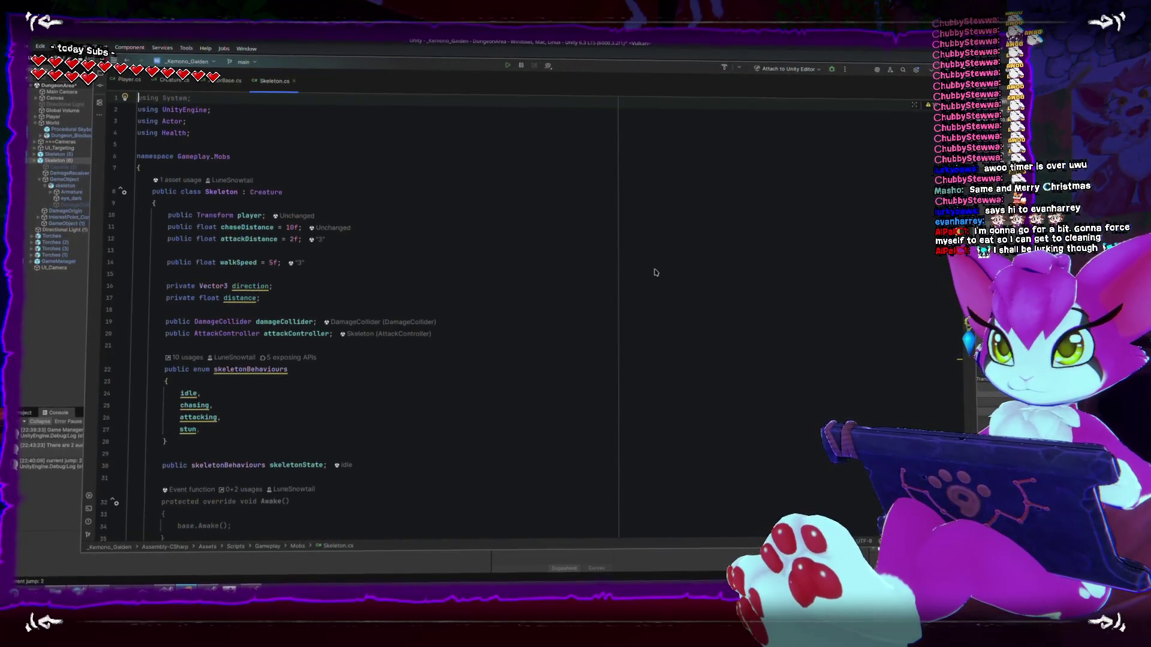
# - Try removing the duplicate transform.forward argument from the idle-state MoveGround call, then restore it
pyautogui.scroll(-2, 449, 272)
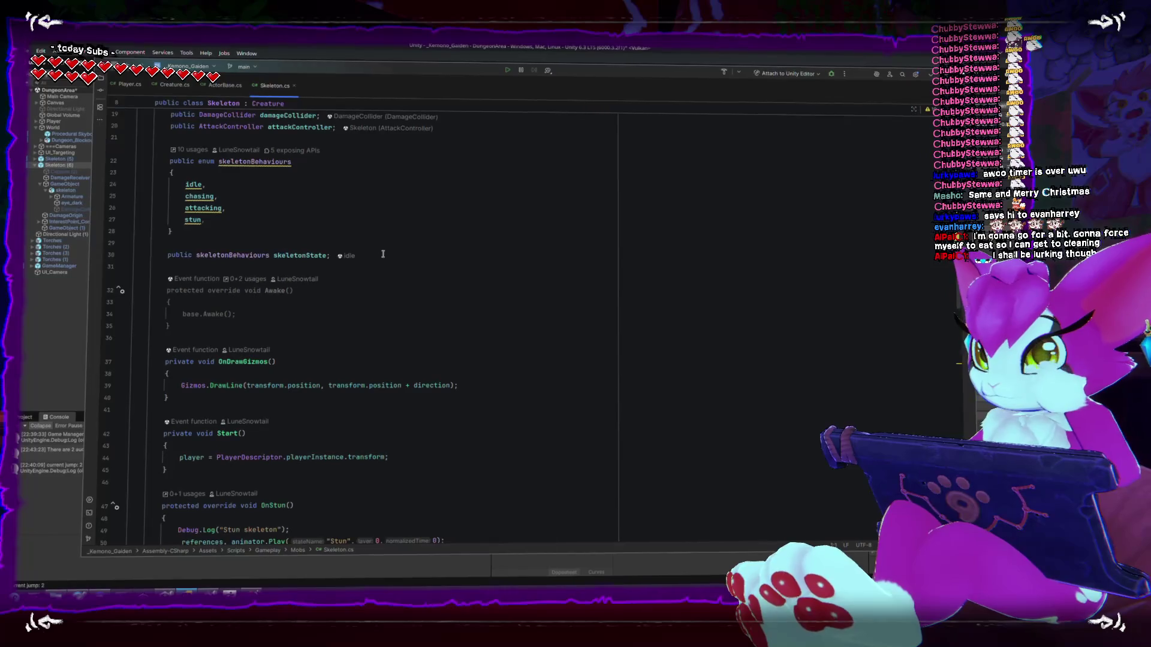
pyautogui.scroll(-9, 383, 254)
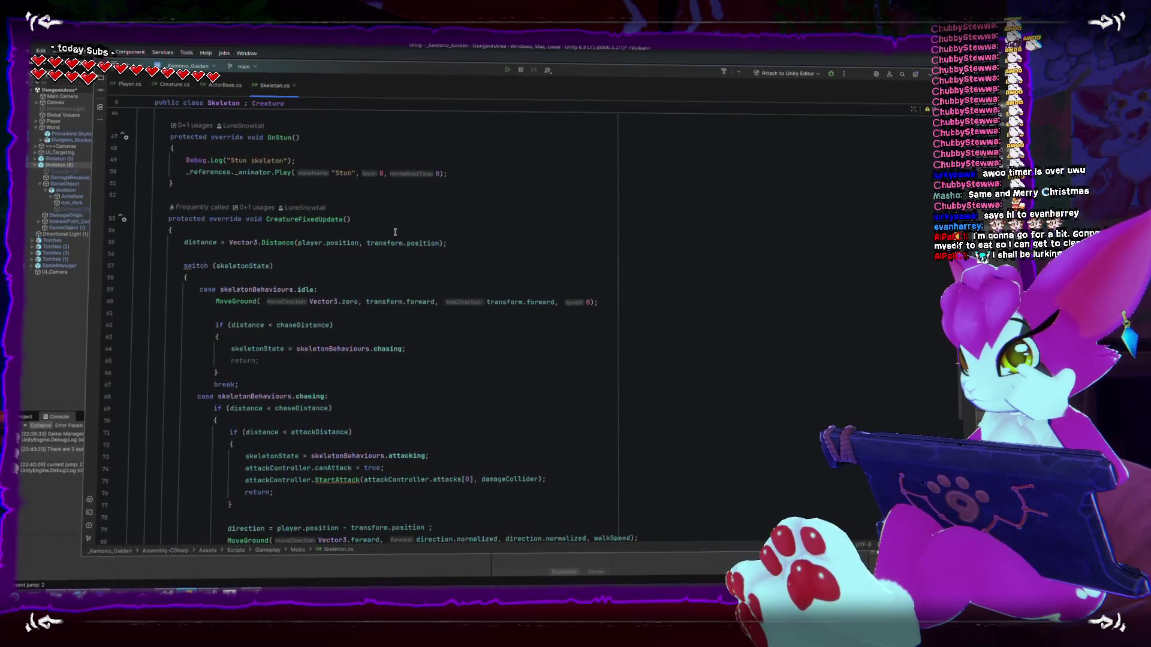
pyautogui.click(244, 300)
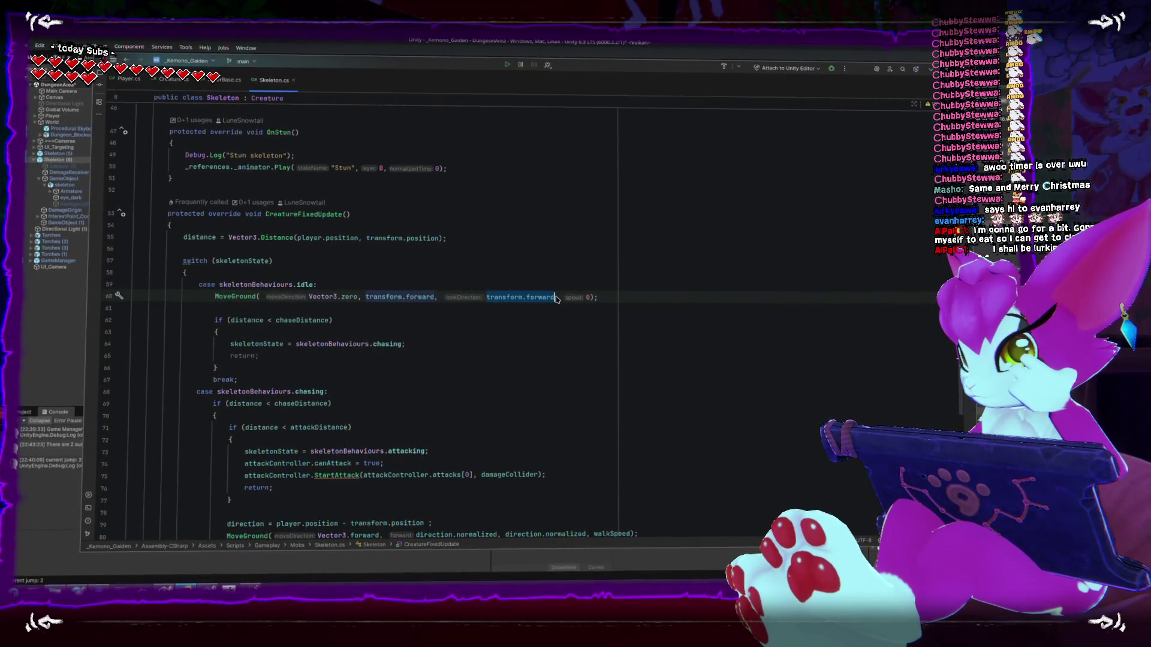
pyautogui.press('BackSpace')
pyautogui.press('End')
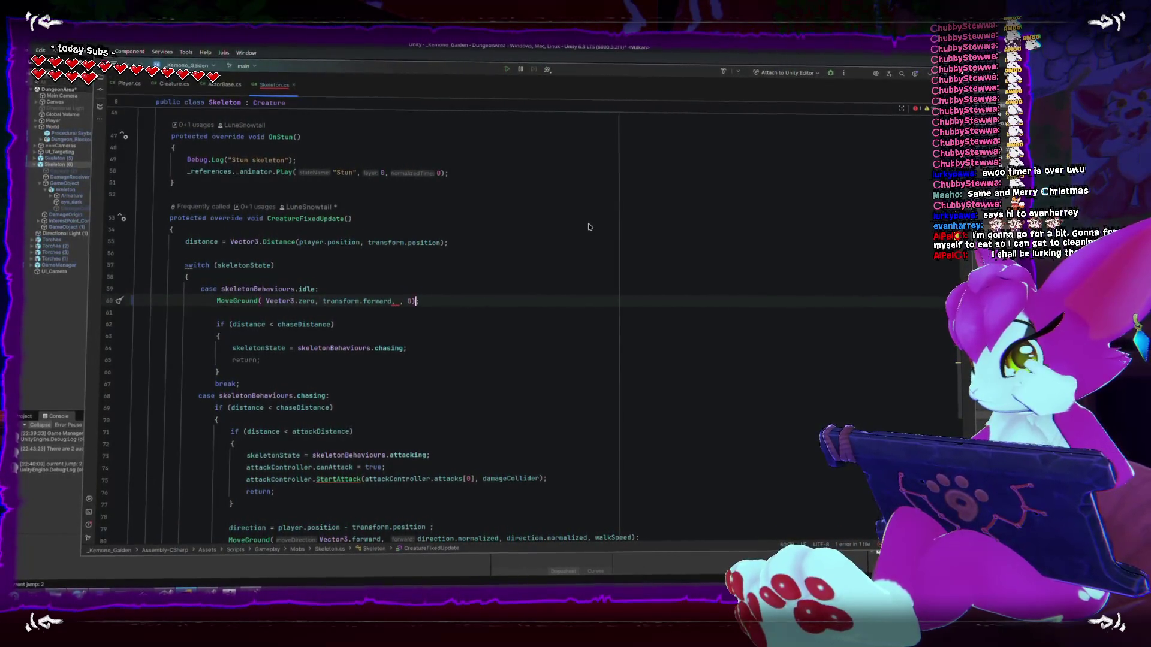
pyautogui.press('Down')
pyautogui.press('Down')
pyautogui.press('Down')
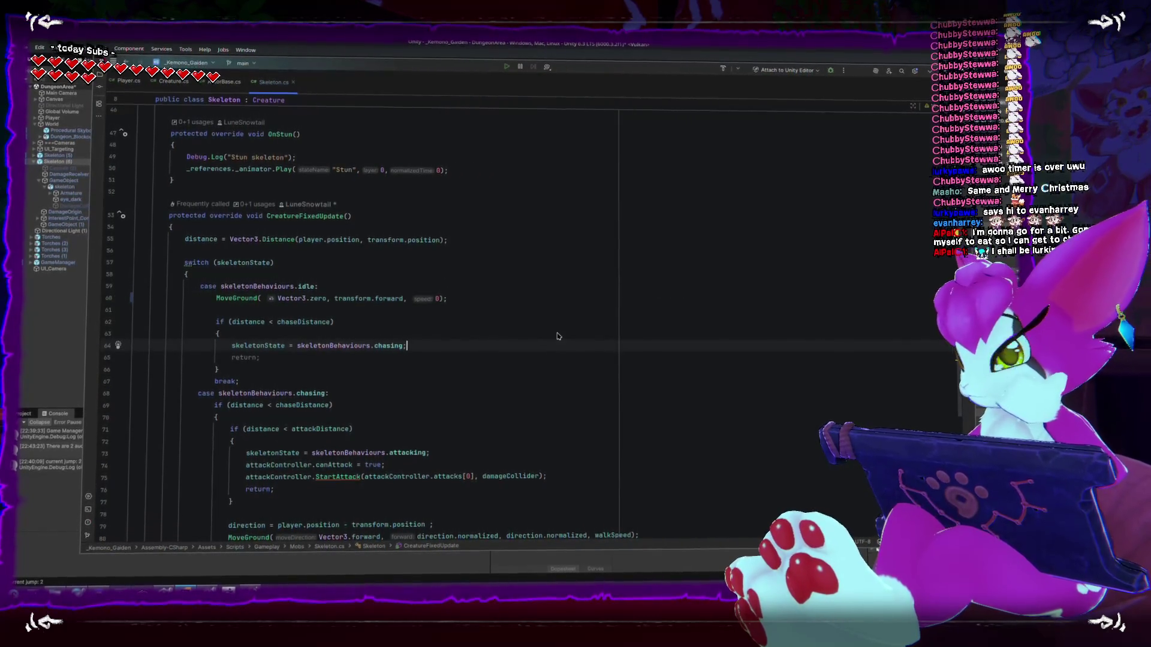
pyautogui.scroll(-3, 464, 327)
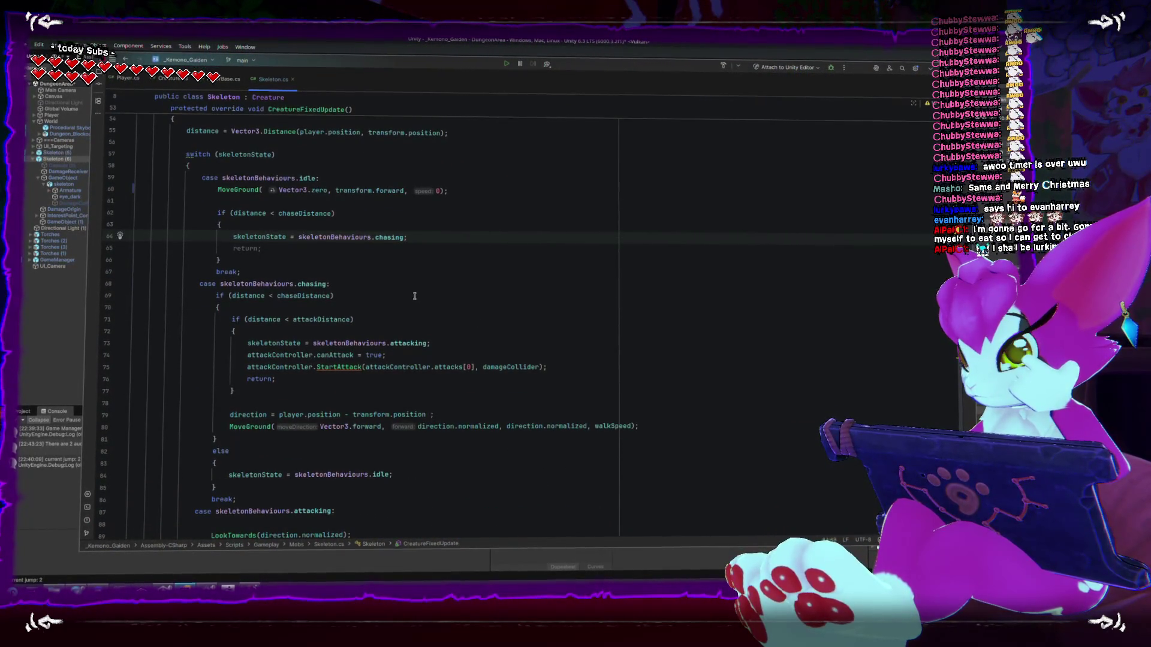
pyautogui.scroll(1, 414, 296)
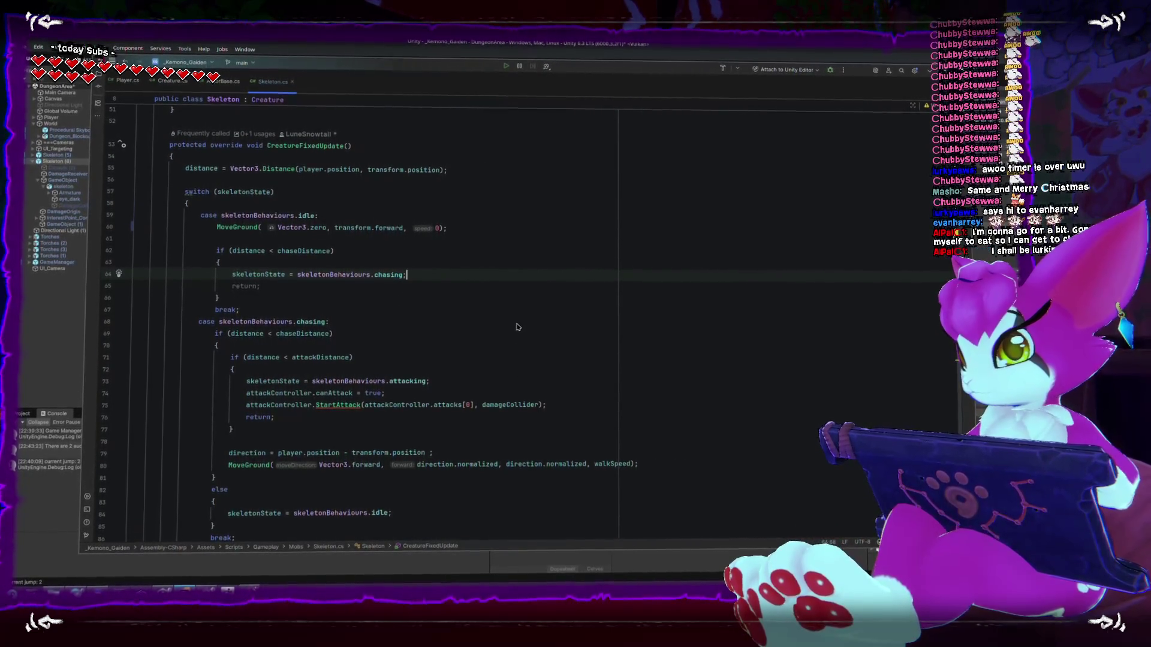
pyautogui.press('Up')
pyautogui.press('Up')
pyautogui.press('Up')
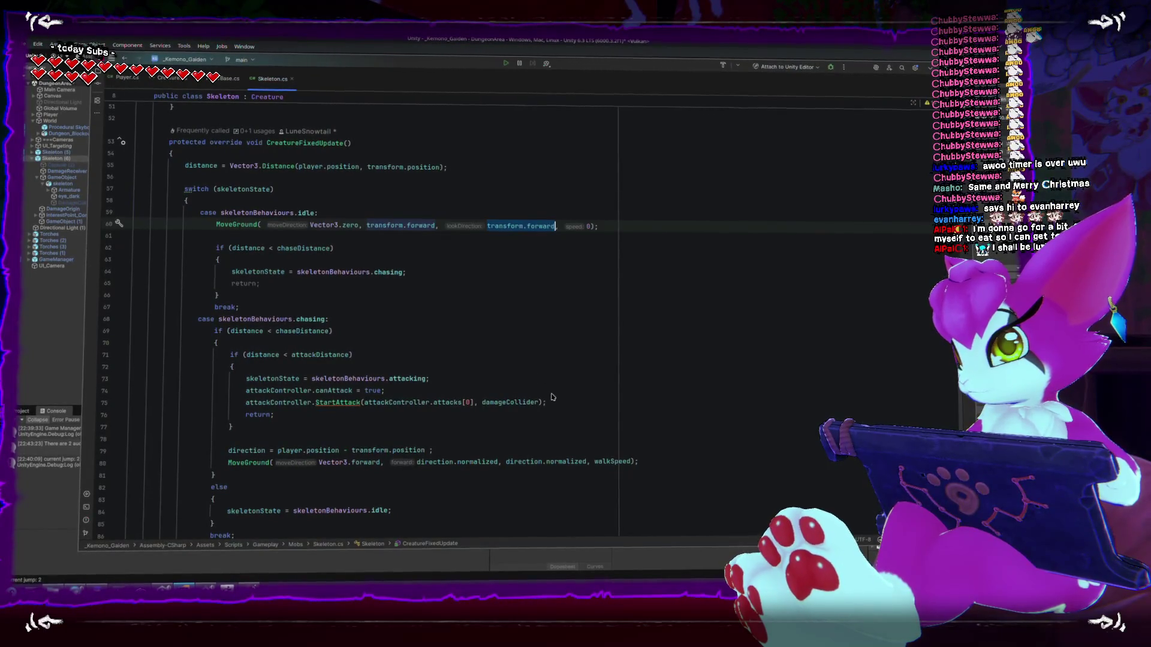
# - Delete the duplicate direction.normalized argument on line 80, then return to Unity
pyautogui.click(567, 463)
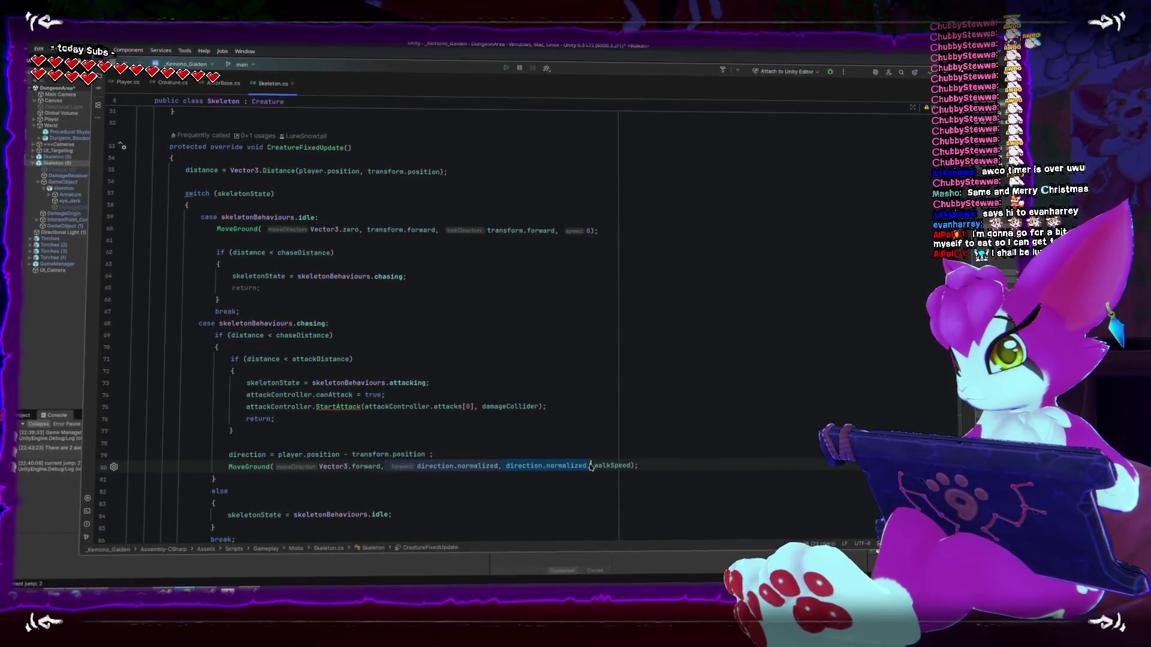
pyautogui.press('BackSpace')
pyautogui.press('Up')
pyautogui.press('Up')
pyautogui.press('Up')
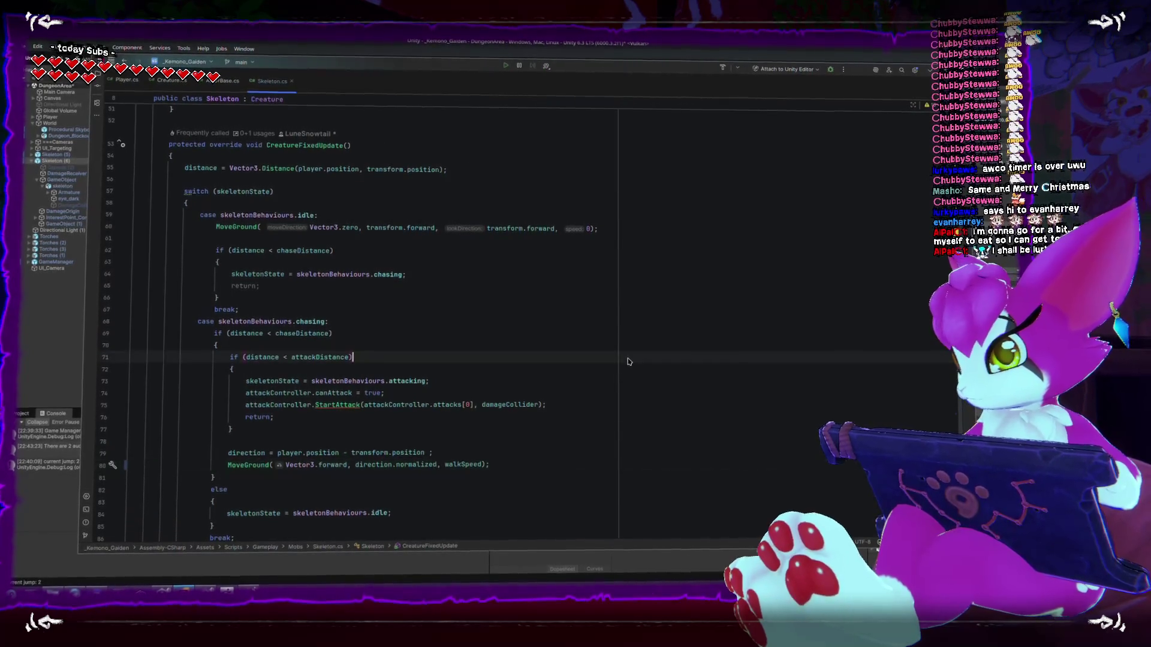
pyautogui.hotkey('alt', 'Tab')
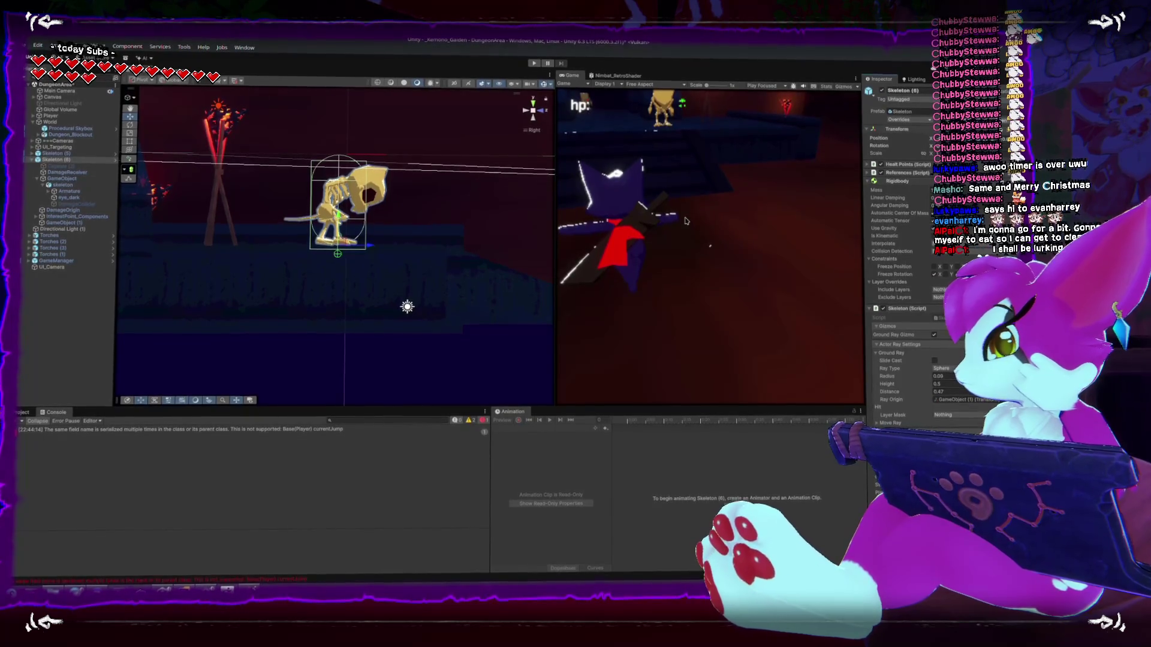
# - Start Play Mode, pause and stop it, then glance at Skeleton.cs in Rider and return
pyautogui.click(534, 62)
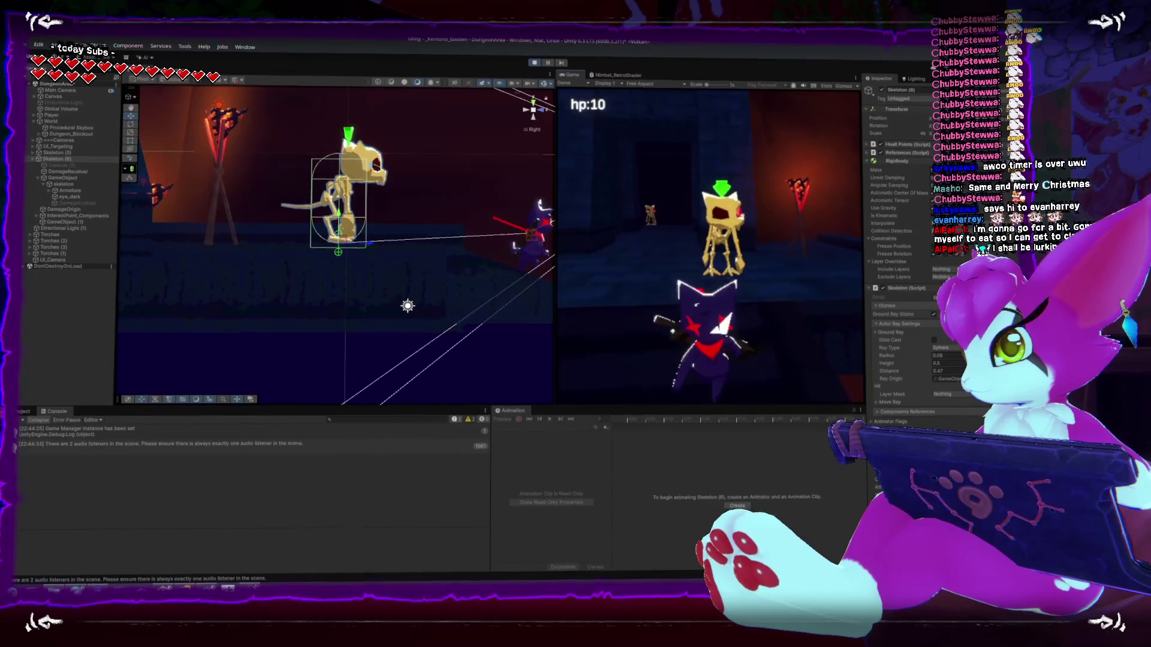
pyautogui.press('Escape')
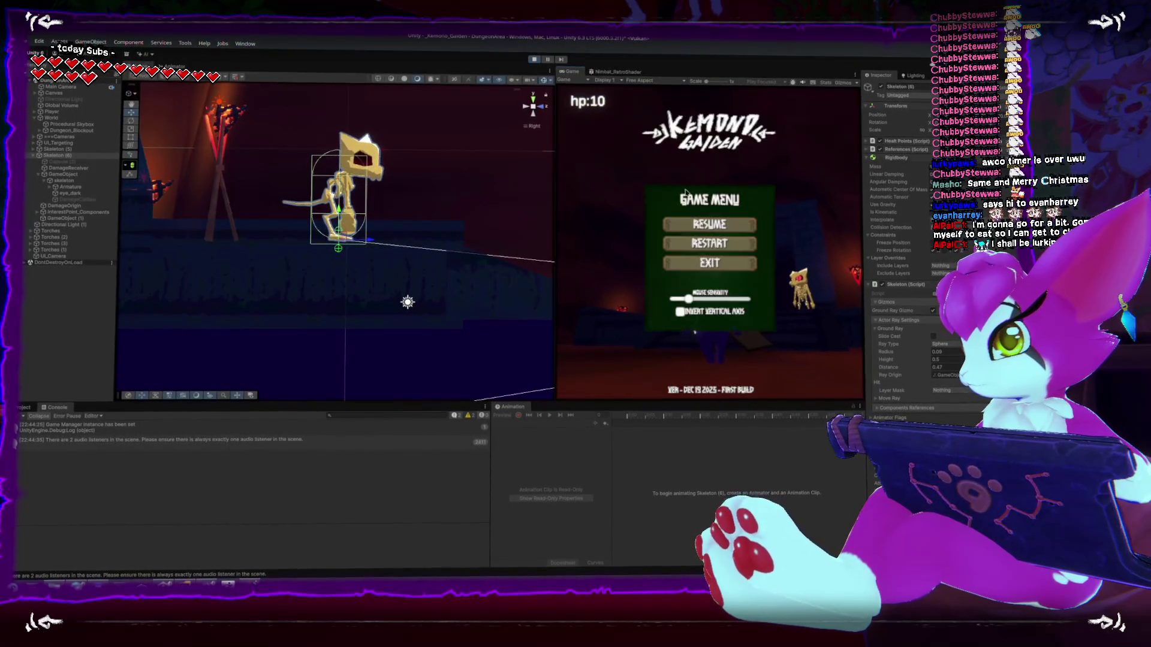
pyautogui.click(534, 60)
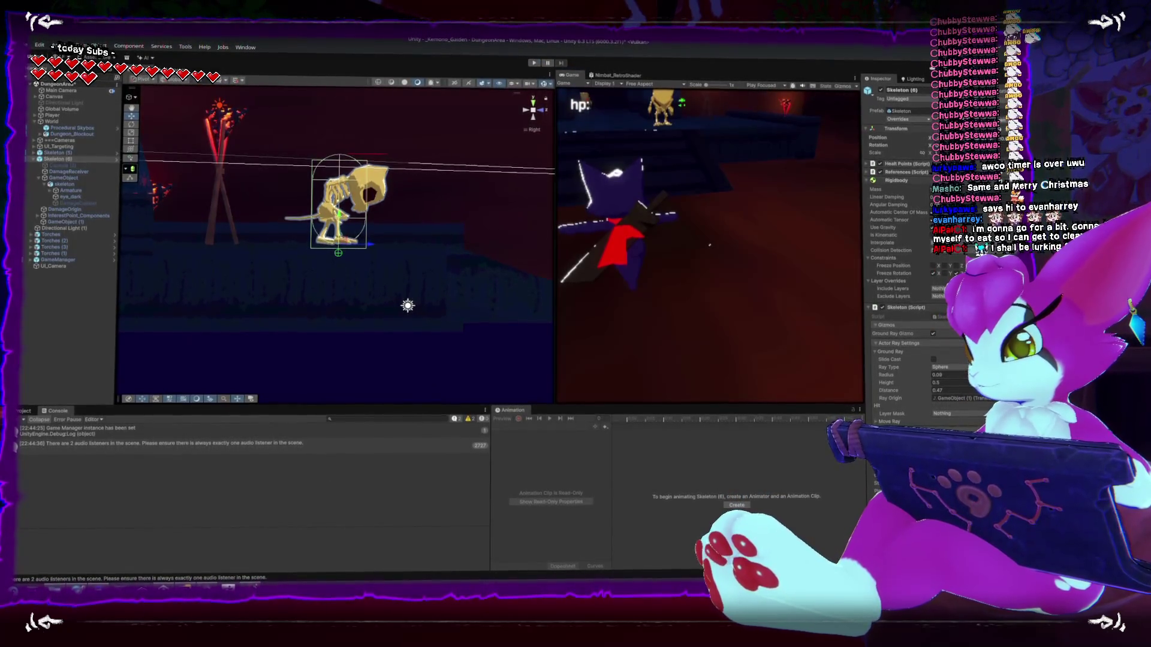
pyautogui.hotkey('alt', 'Tab')
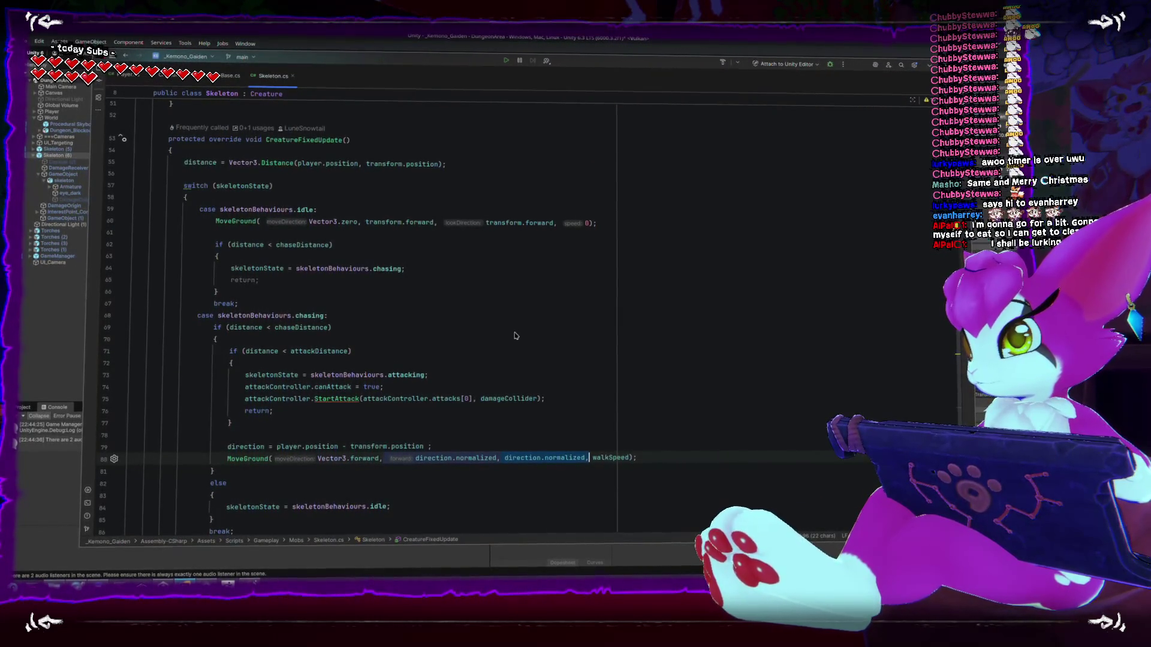
pyautogui.hotkey('alt', 'Tab')
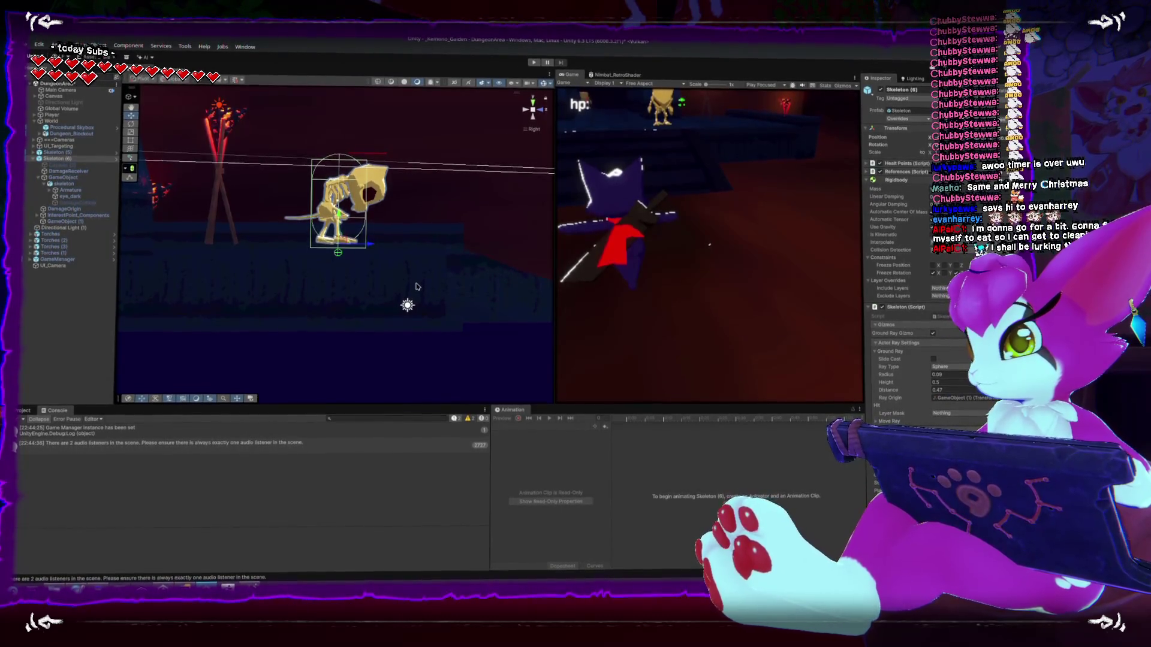
# - Walk the player around near the skeleton, pause, and go back to Skeleton.cs in Rider
pyautogui.scroll(-3, 417, 284)
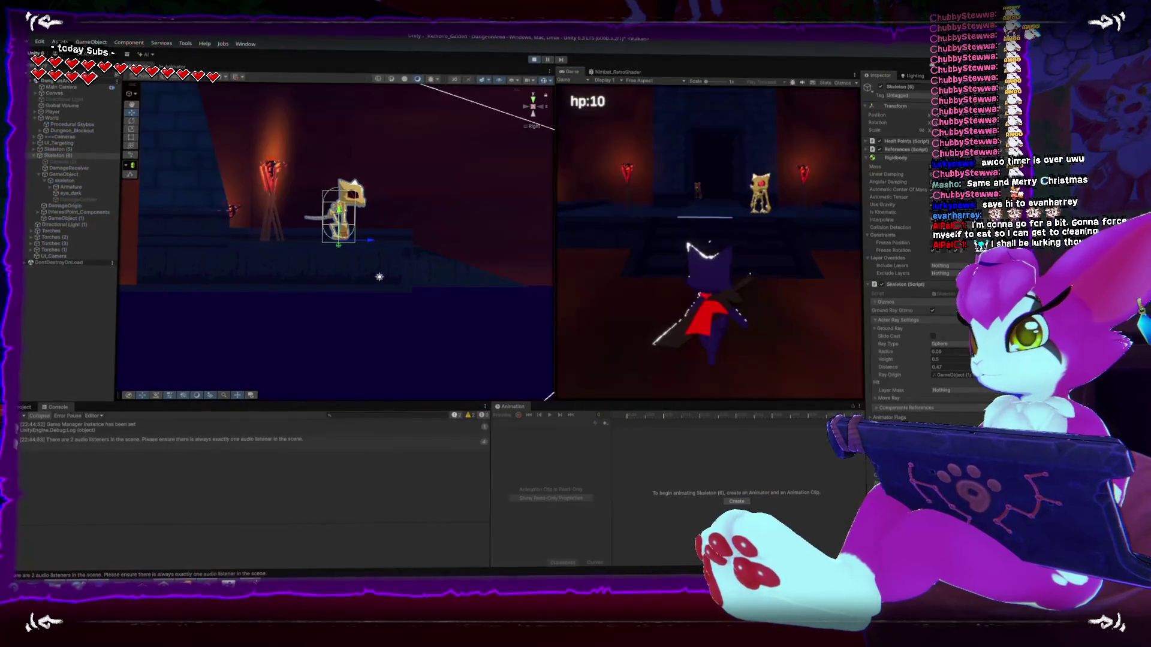
pyautogui.press('s')
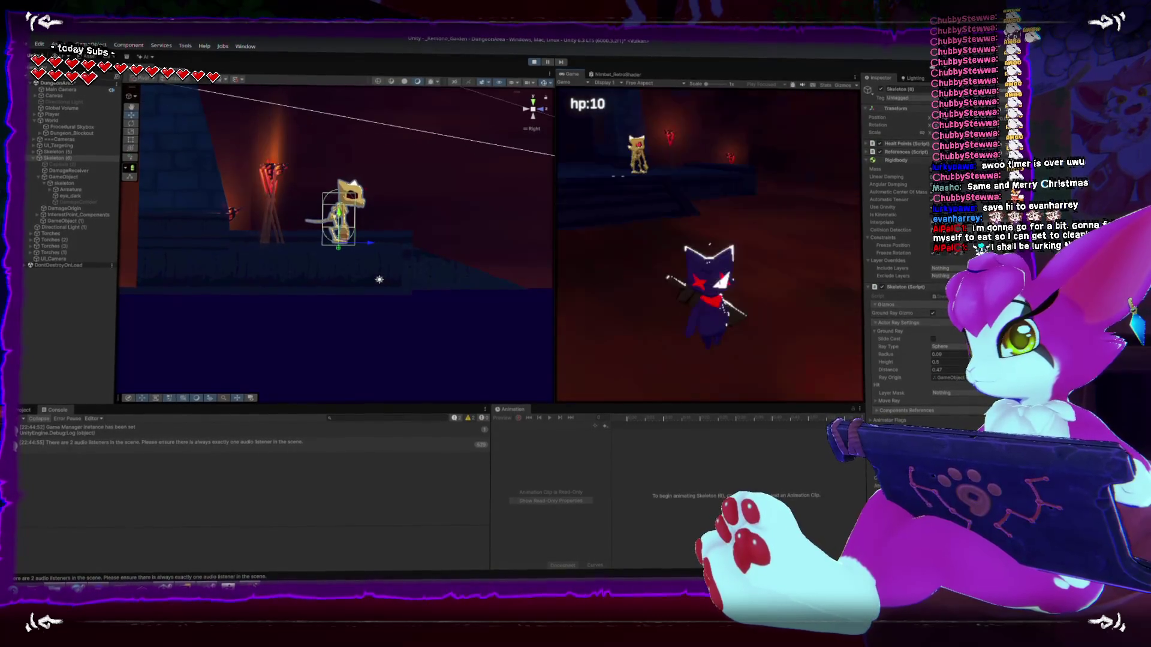
pyautogui.press('w')
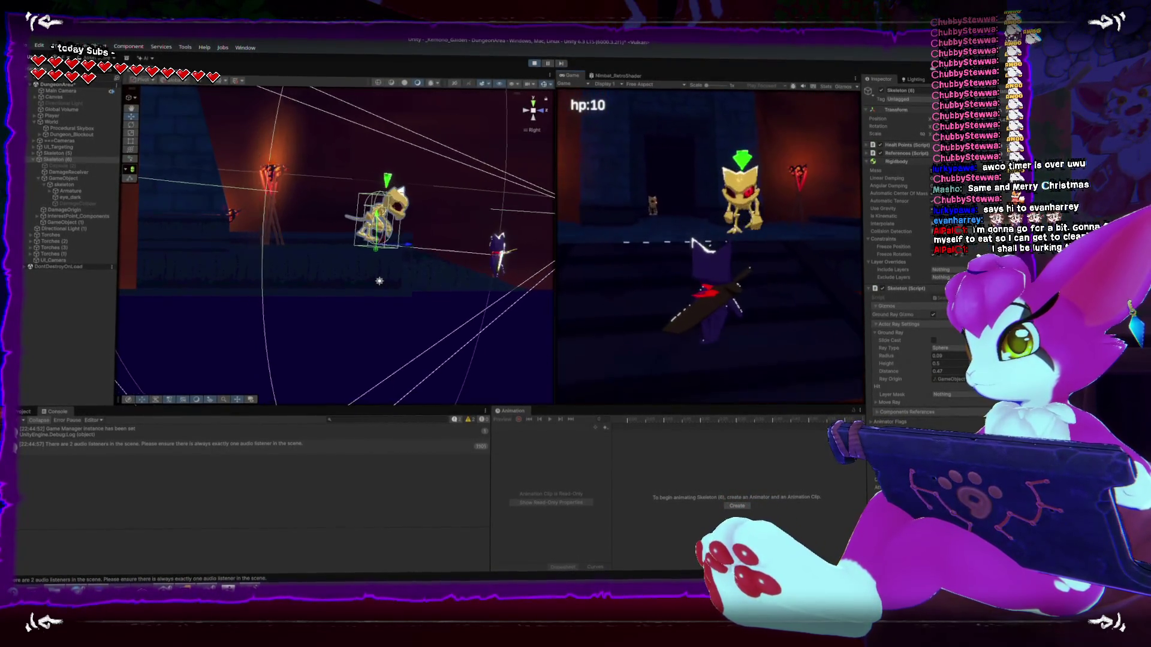
pyautogui.press('s')
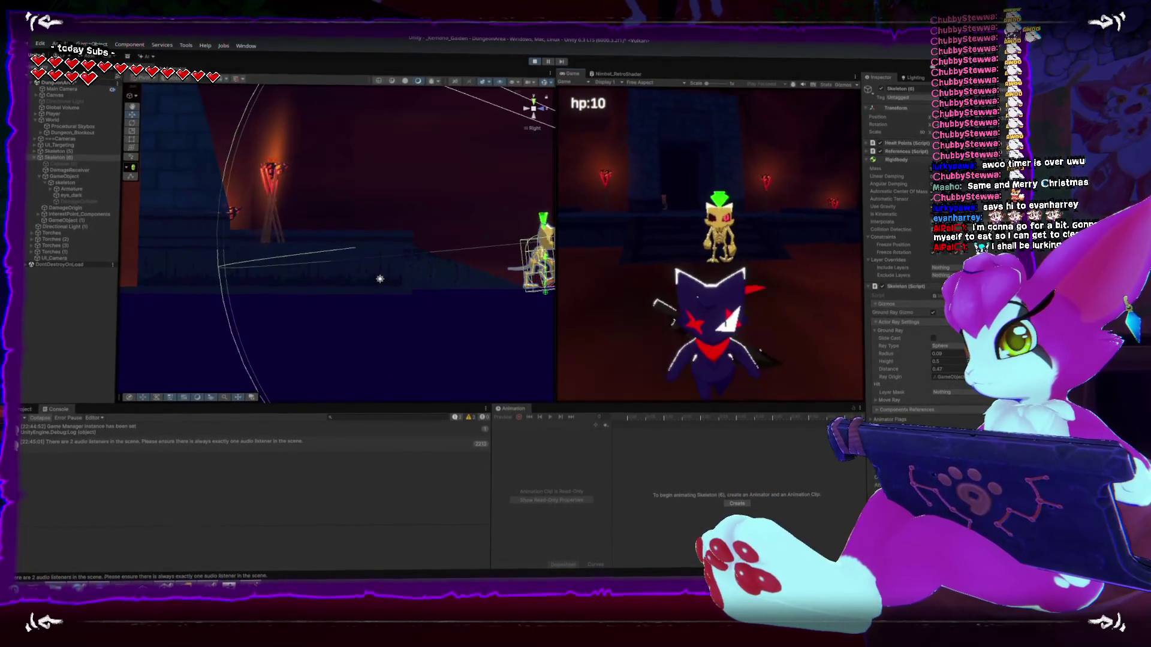
pyautogui.press('w')
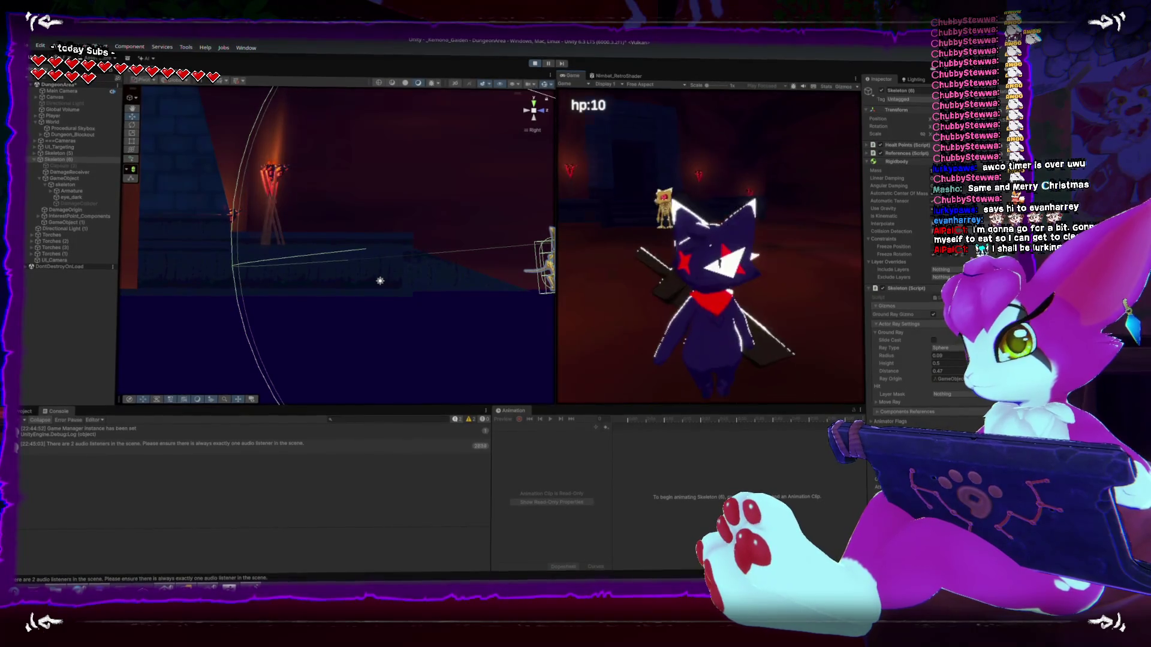
pyautogui.press('Escape')
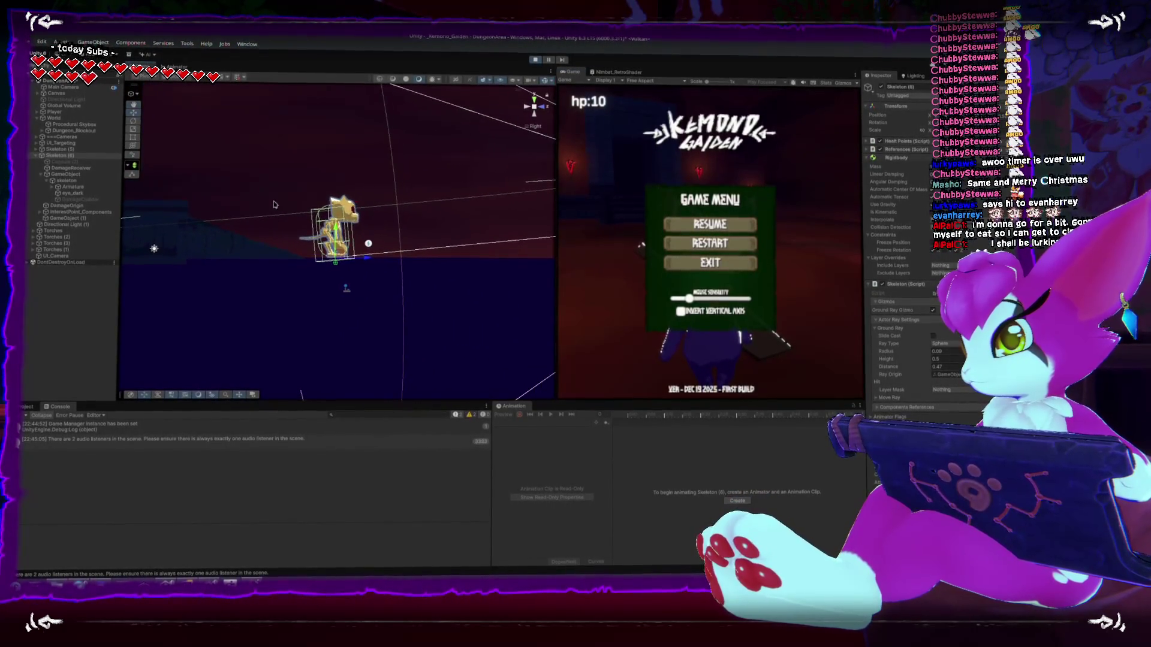
pyautogui.scroll(3, 274, 205)
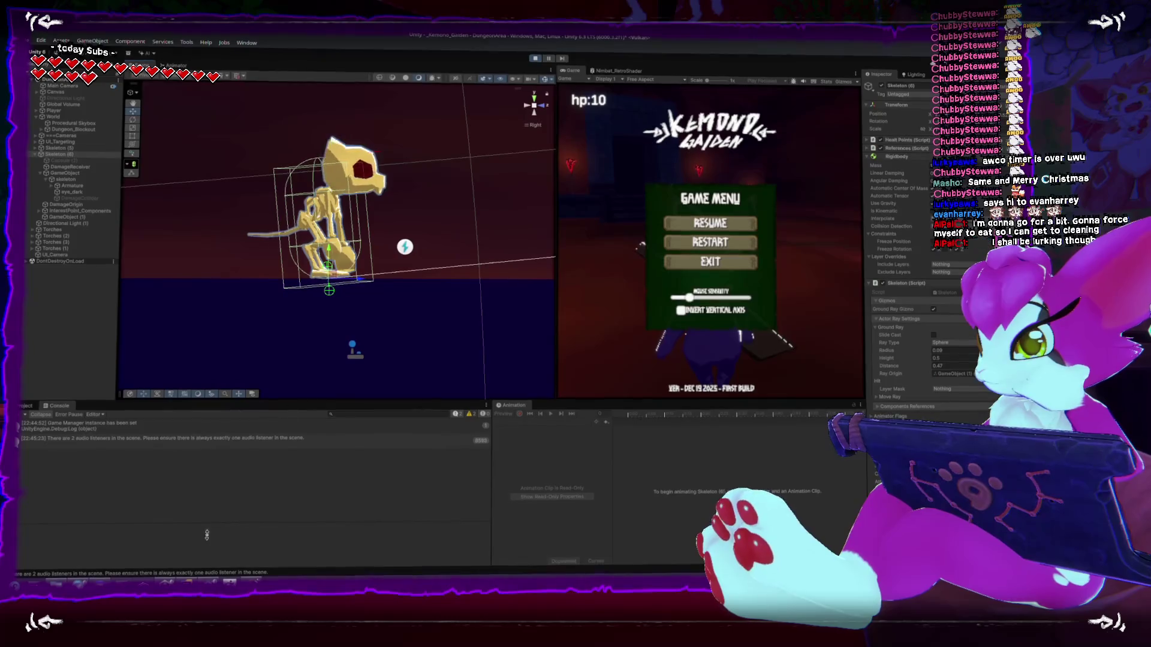
pyautogui.hotkey('alt', 'Tab')
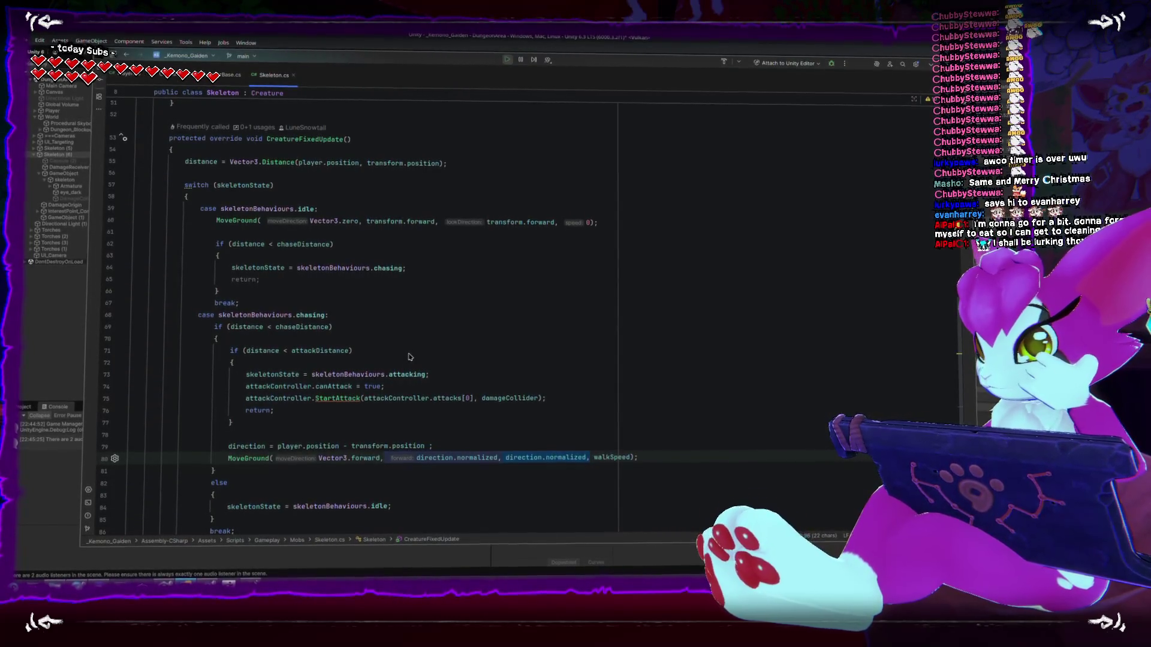
# - Jump from Skeleton.cs to the MoveGround definition in ActorBase.cs with F12
pyautogui.scroll(-2, 407, 357)
pyautogui.scroll(3, 407, 357)
pyautogui.scroll(1, 410, 359)
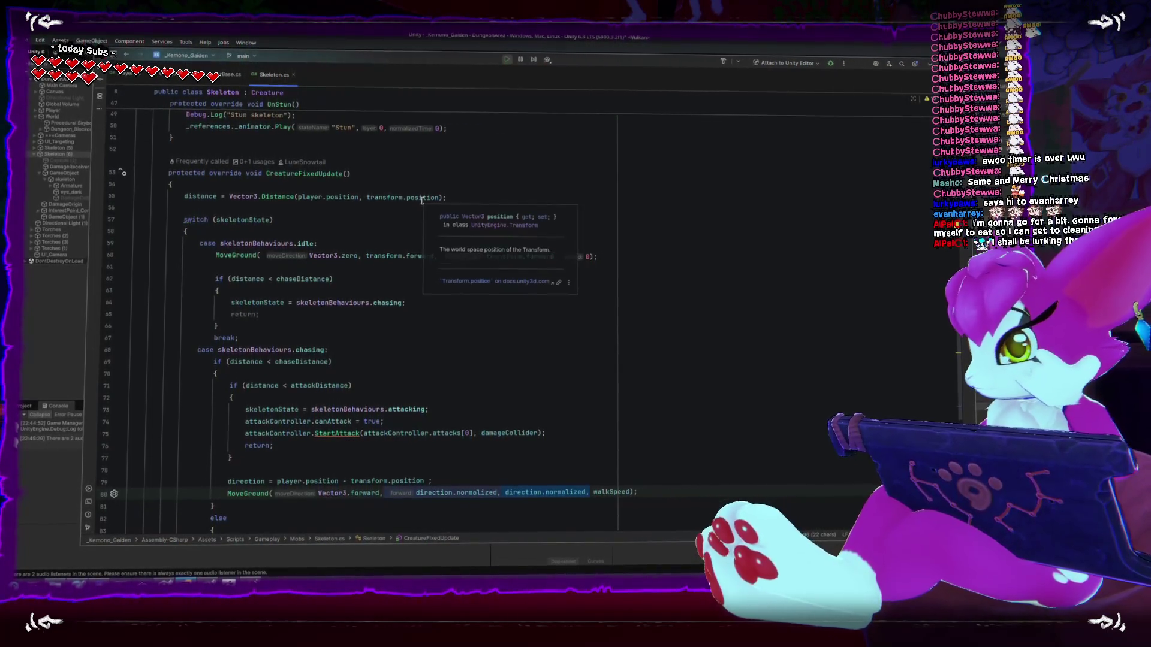
pyautogui.press('F12')
pyautogui.click(467, 269)
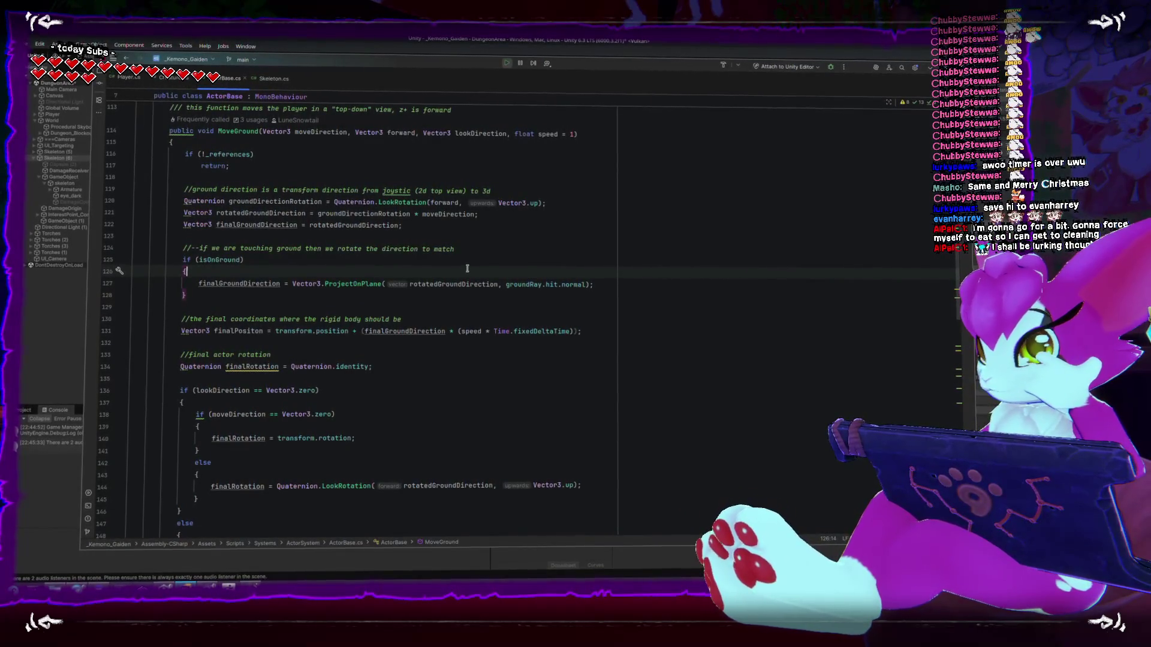
# - Check finalRotation on line 149, then add blank lines after the rotatedGroundDirection assignment
pyautogui.scroll(-2, 459, 266)
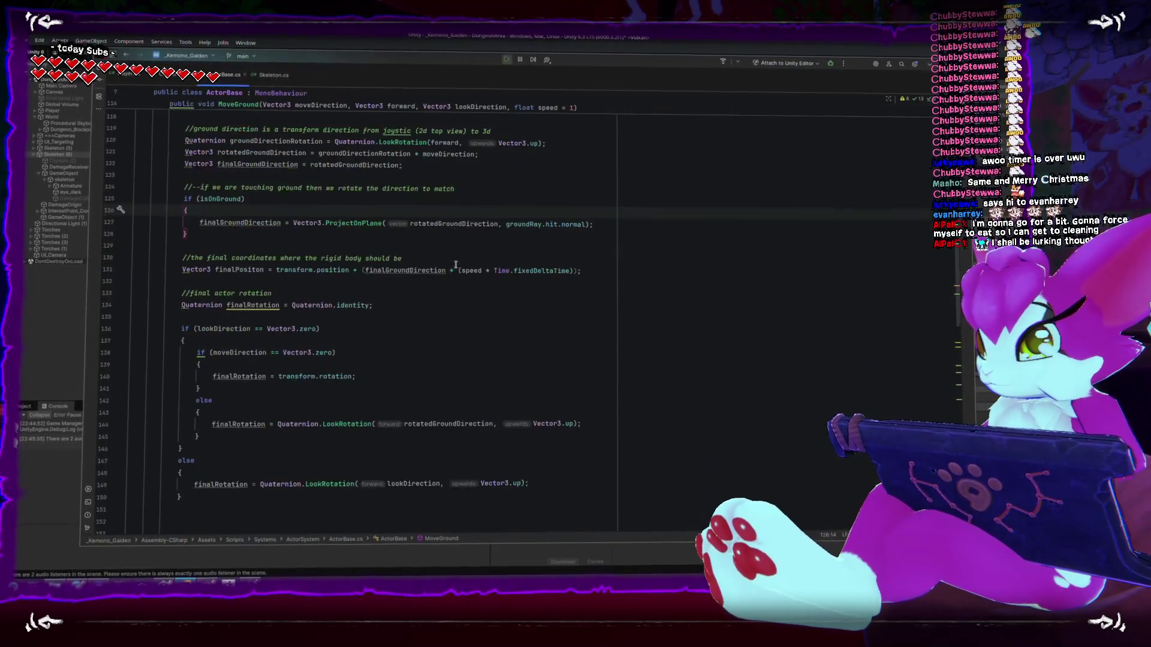
pyautogui.scroll(-1, 454, 263)
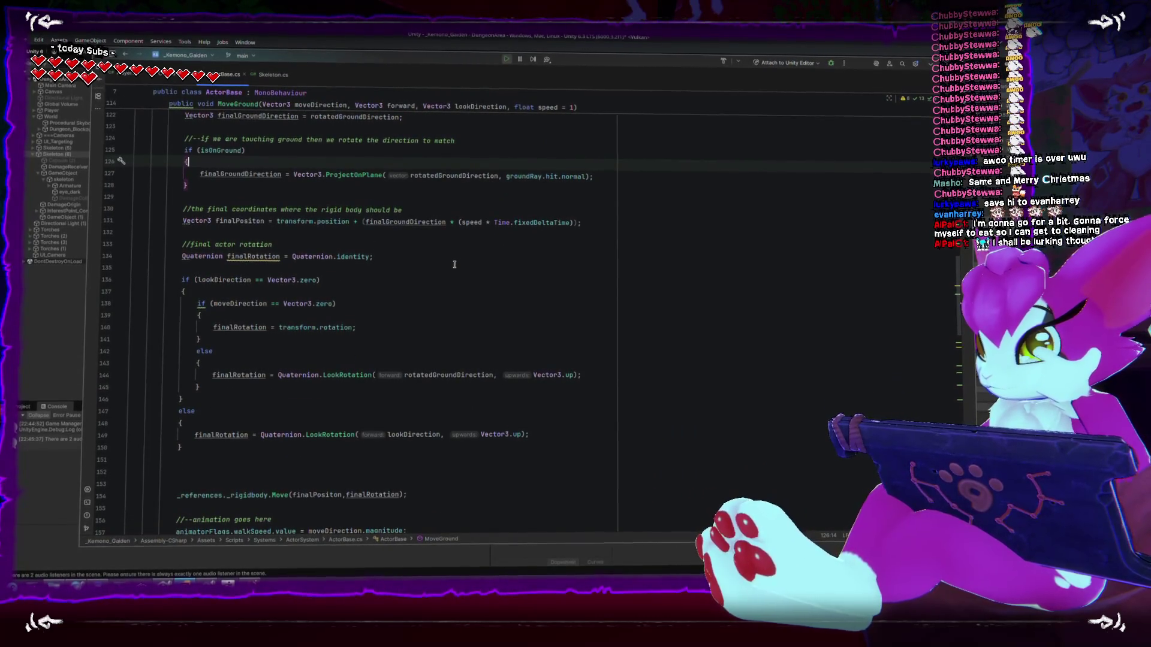
pyautogui.scroll(-2, 383, 373)
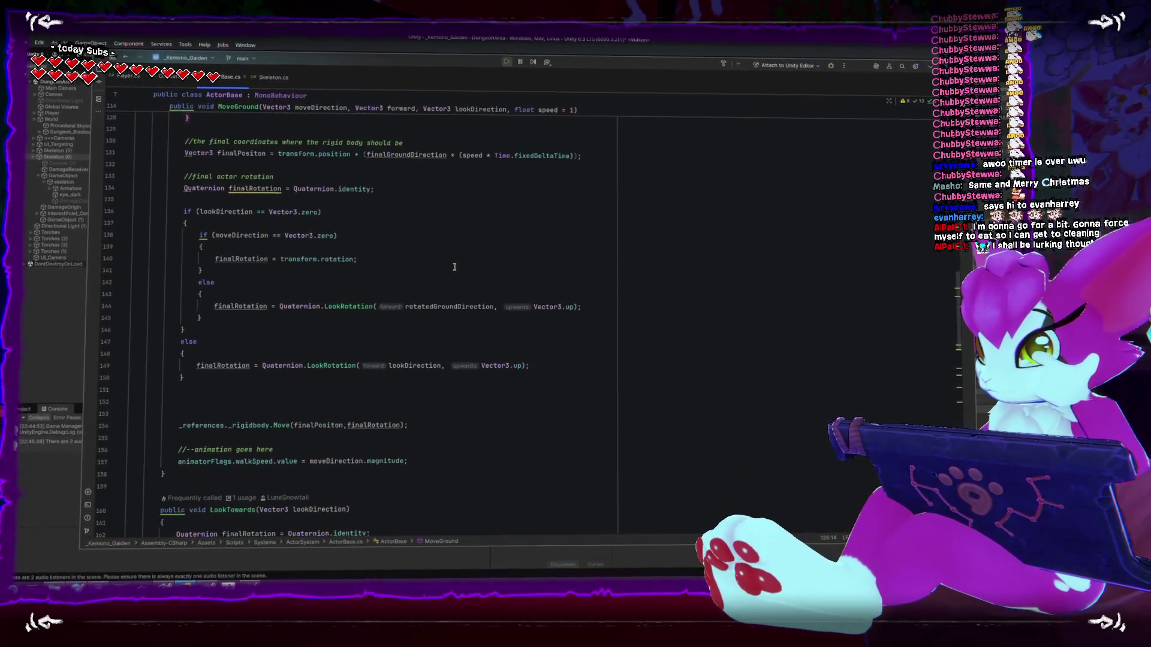
pyautogui.doubleClick(223, 366)
pyautogui.scroll(2, 374, 414)
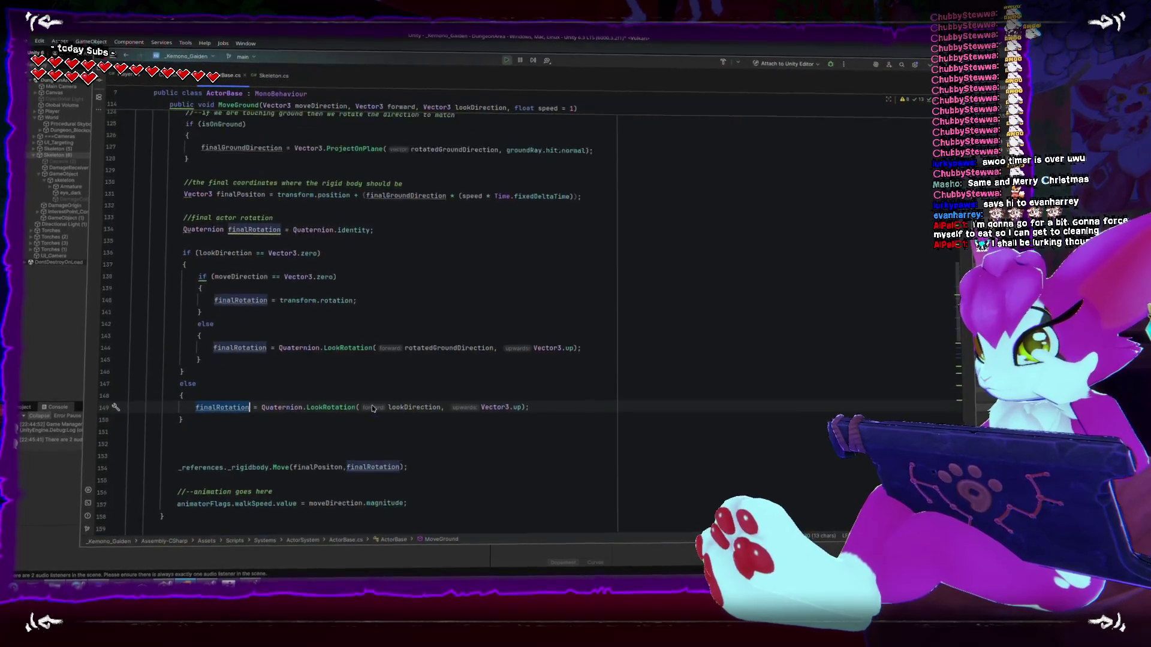
pyautogui.scroll(2, 371, 403)
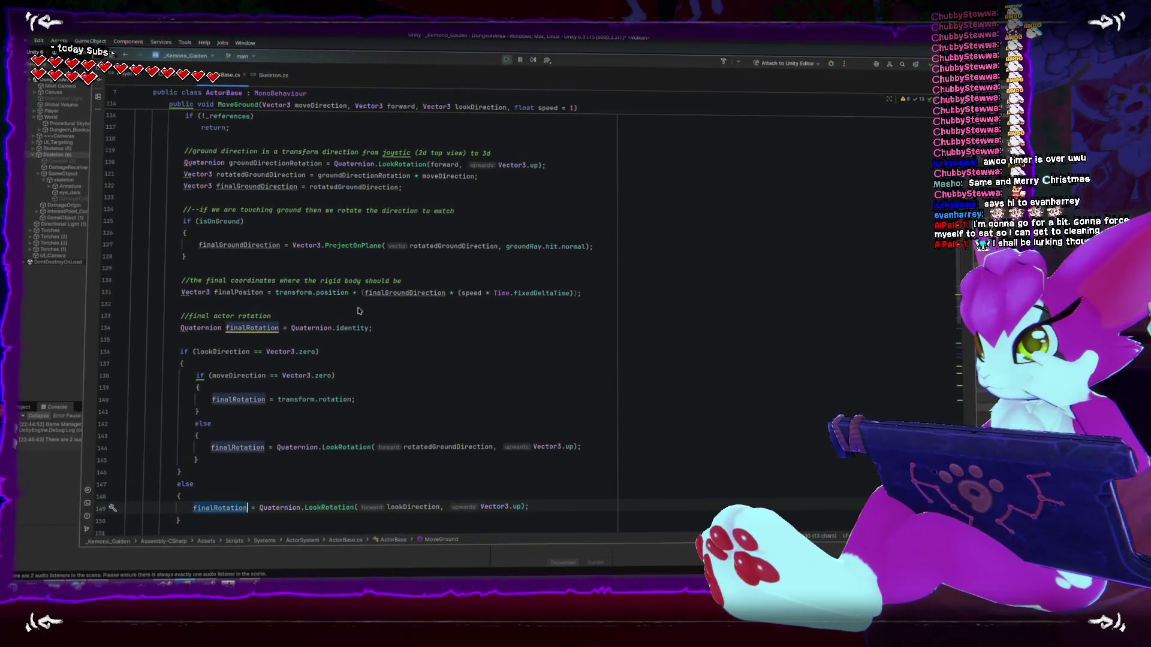
pyautogui.click(490, 180)
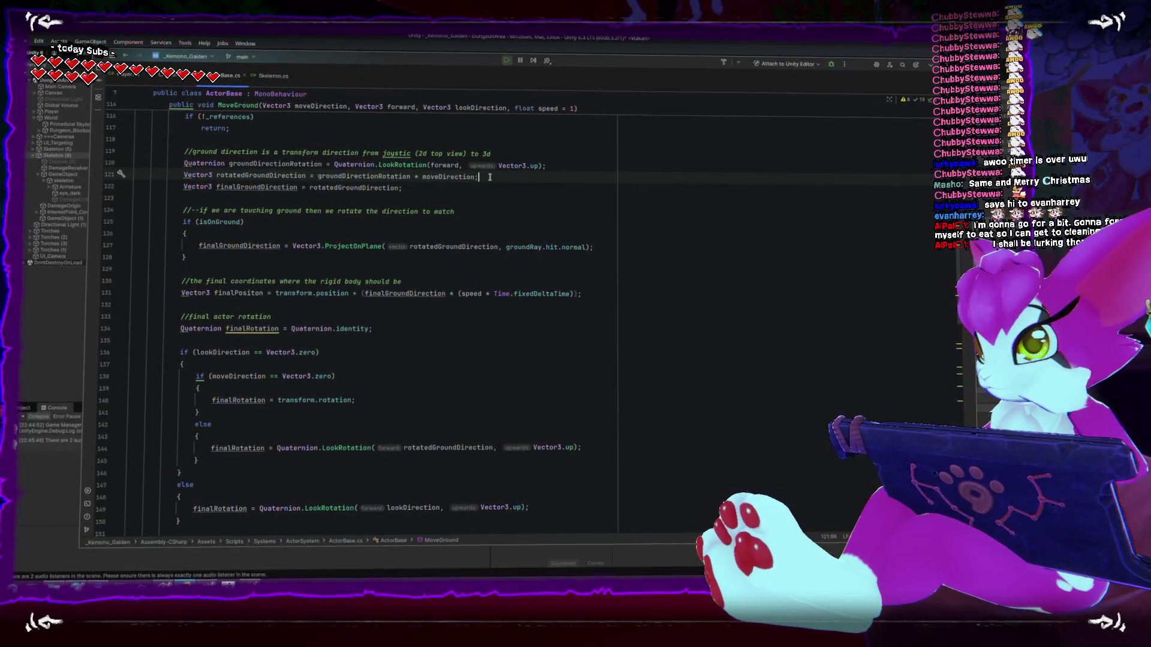
pyautogui.press('Return')
pyautogui.press('Return')
pyautogui.press('Return')
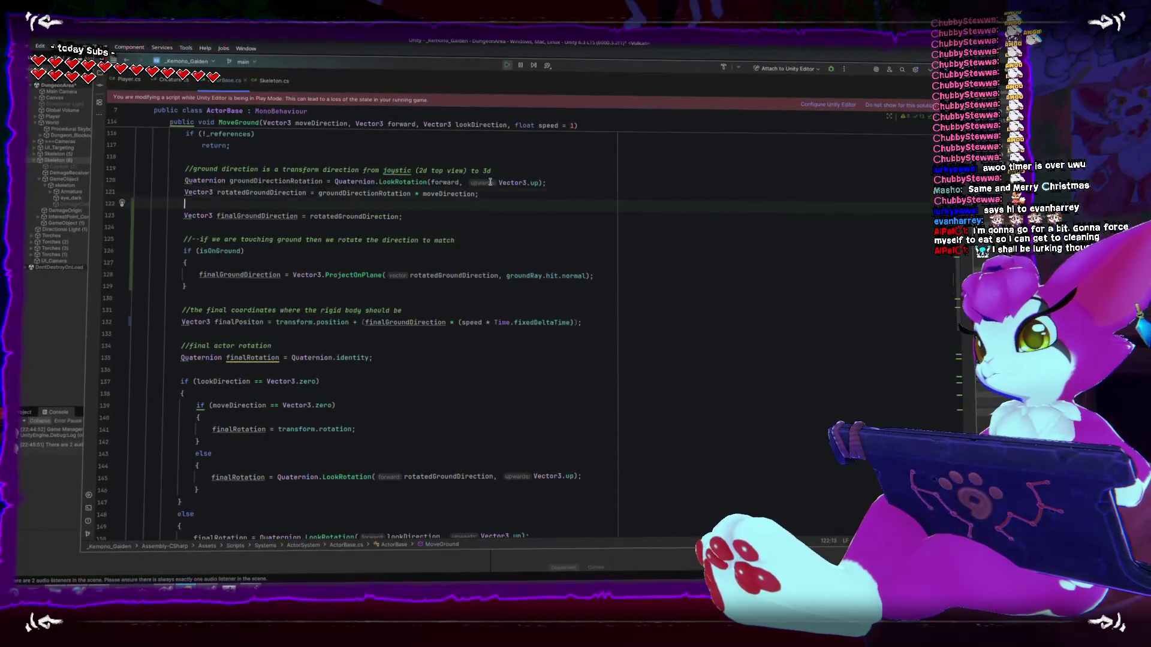
# - Add 'rotatedGroundDirection.y = 0;' on line 123 via code completion, then return to Unity
pyautogui.press('Up')
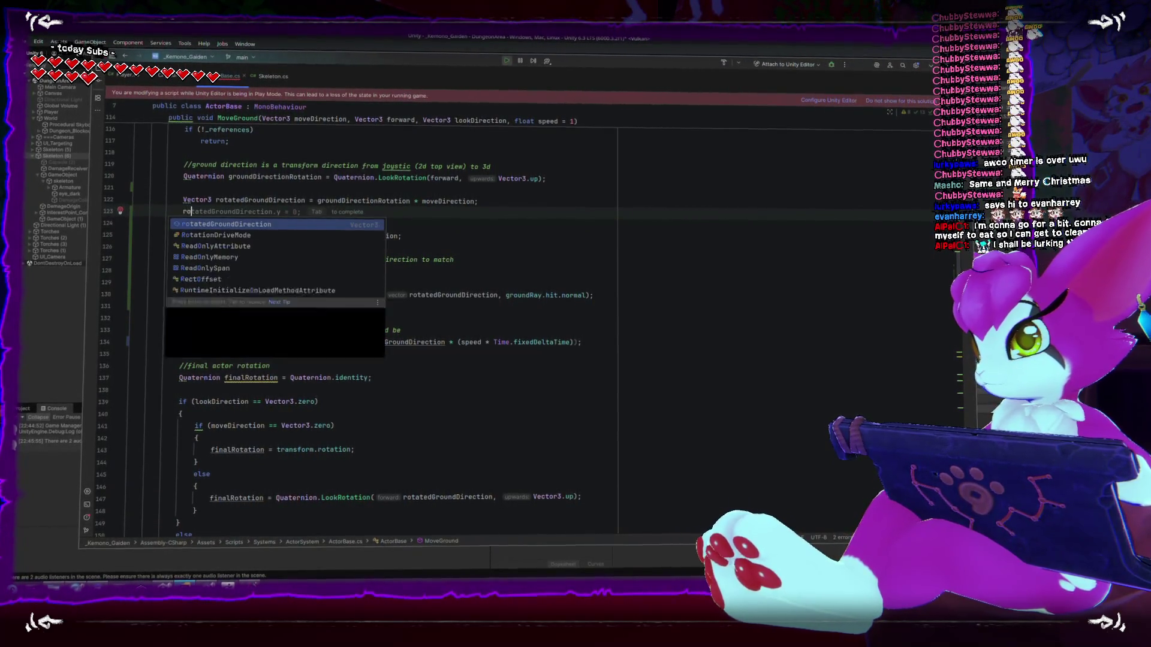
pyautogui.press('Tab')
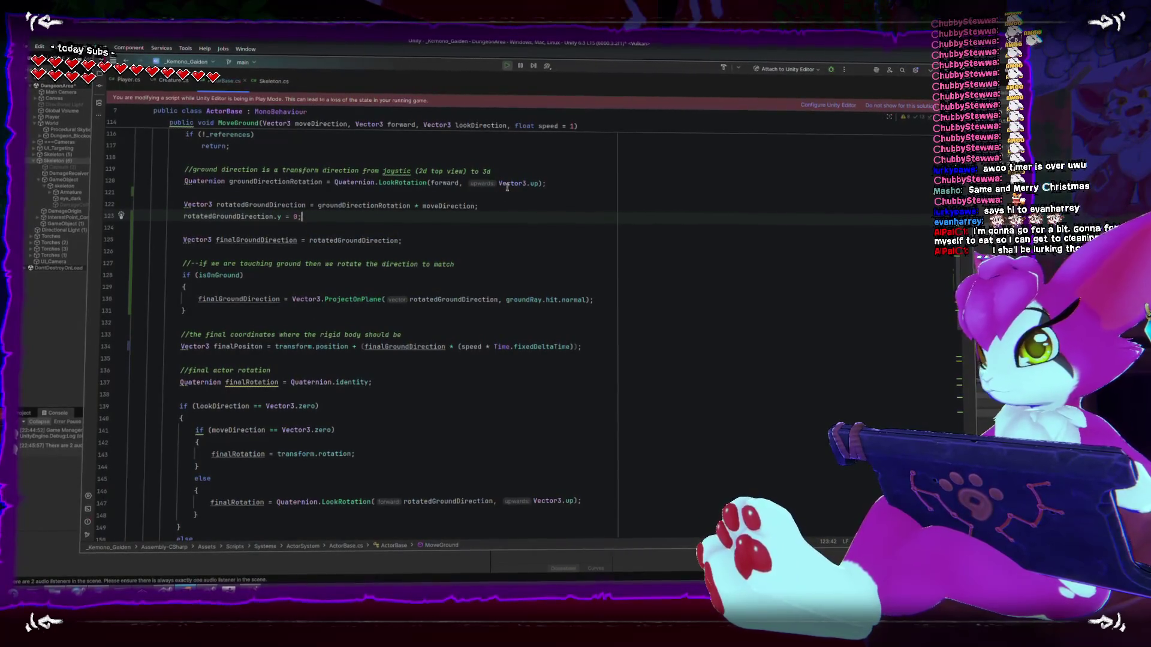
pyautogui.scroll(-2, 501, 223)
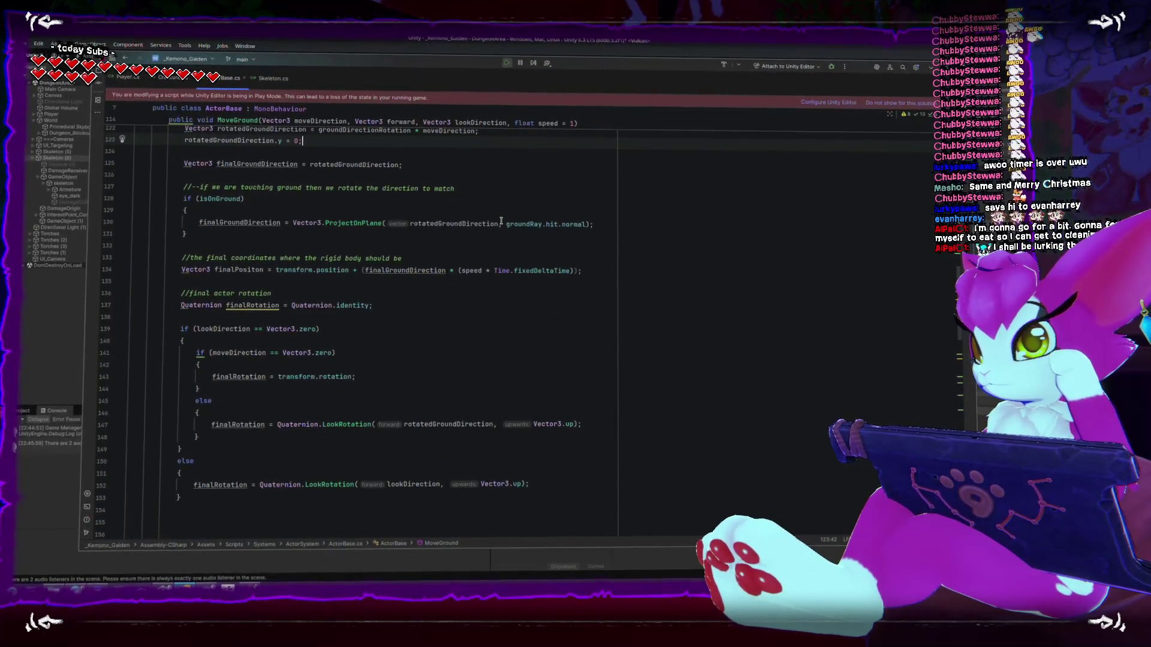
pyautogui.scroll(1, 501, 220)
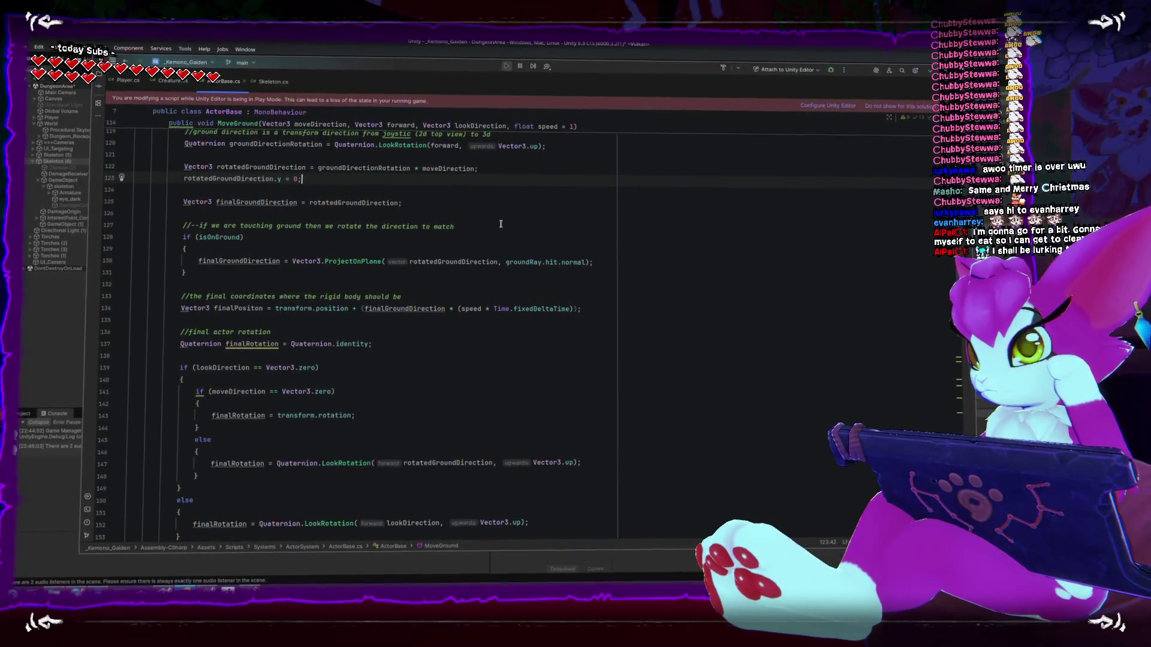
pyautogui.scroll(1, 500, 223)
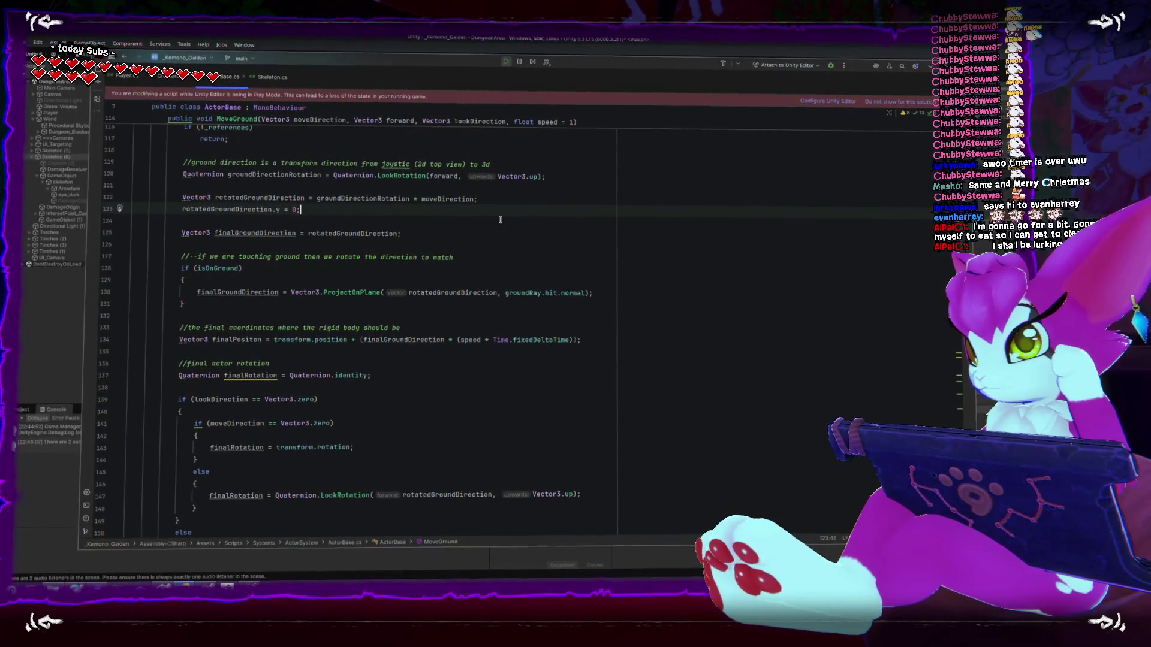
pyautogui.click(530, 66)
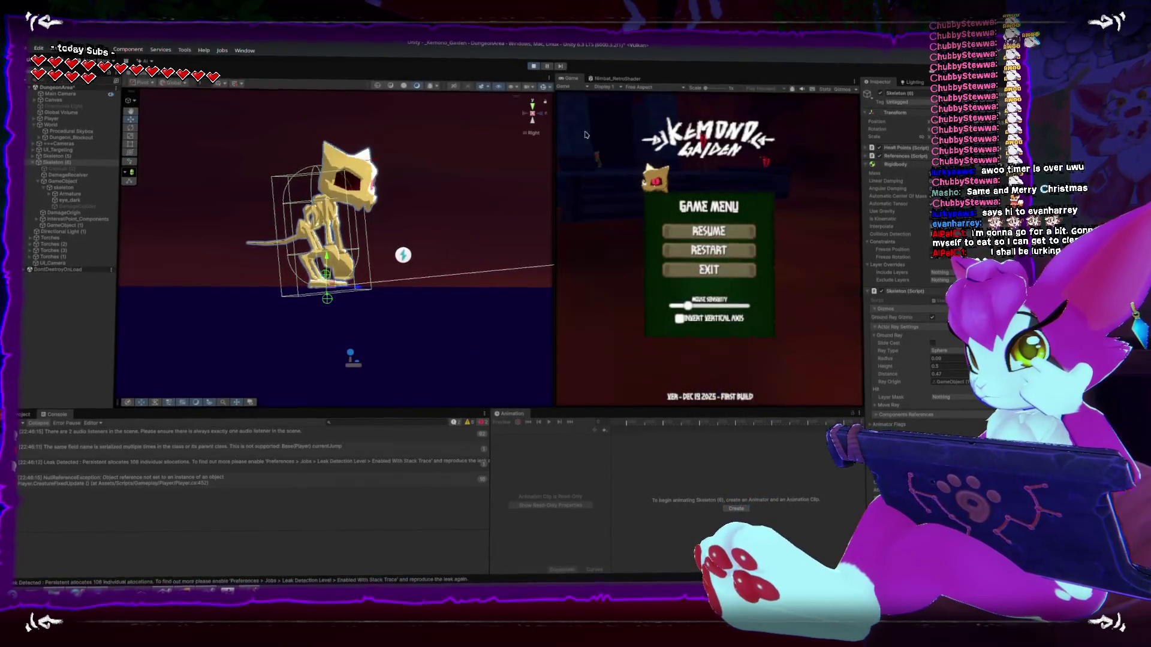
# - Restart Play Mode with the updated script and jump around toward the skeleton
pyautogui.click(533, 66)
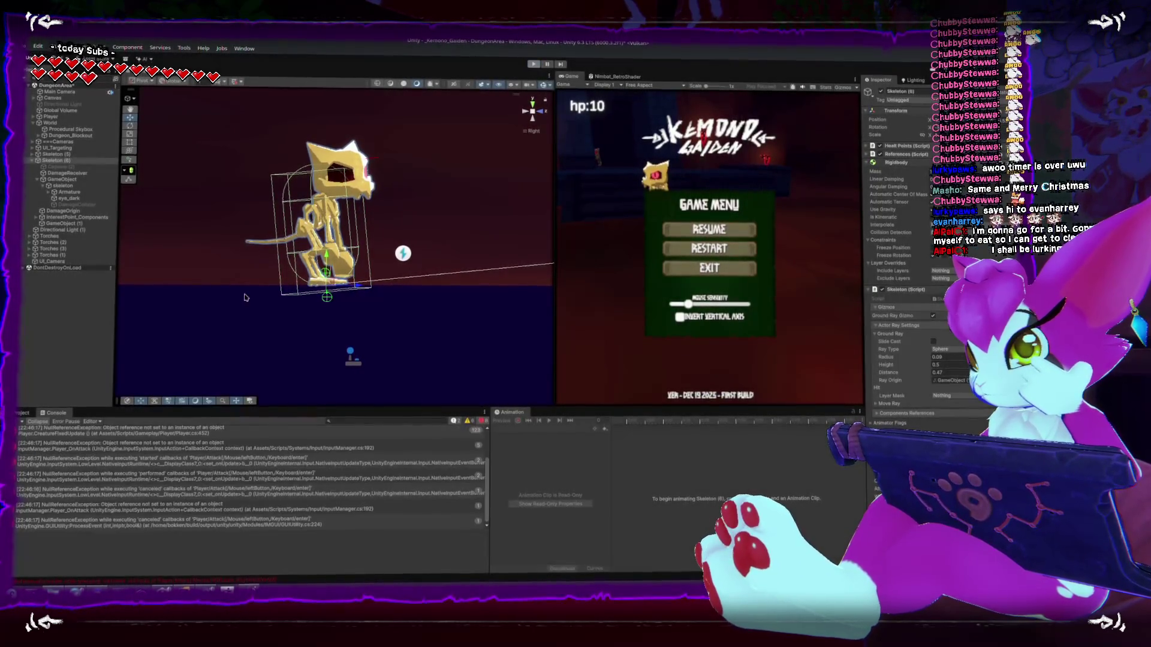
pyautogui.click(534, 63)
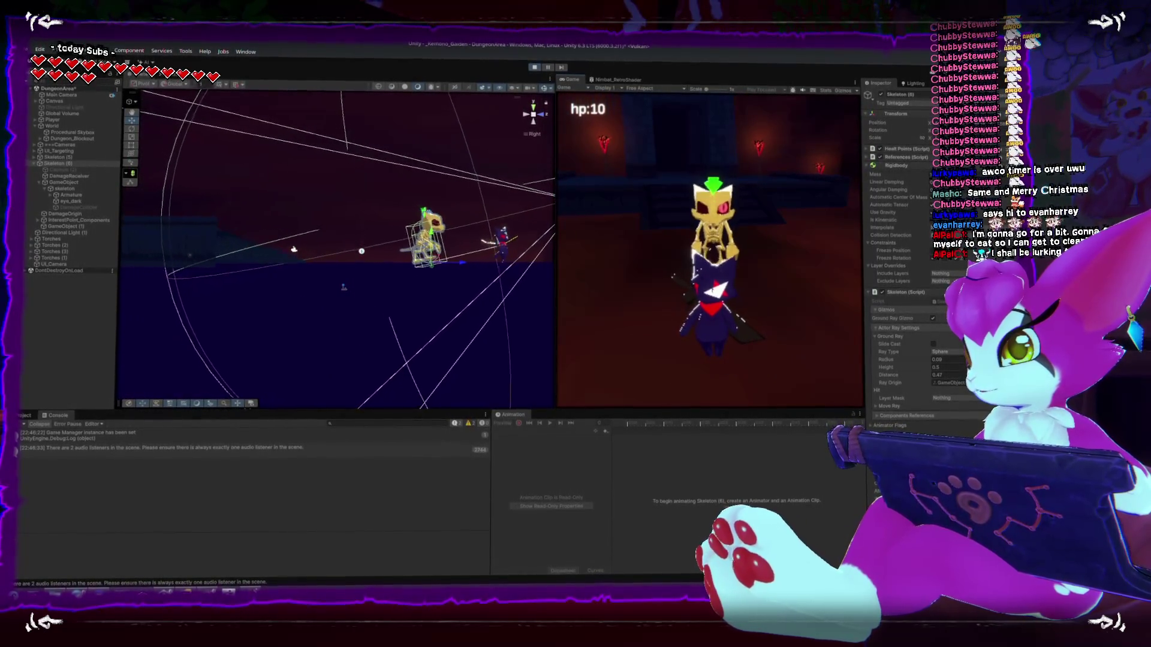
pyautogui.press('space')
pyautogui.press('space')
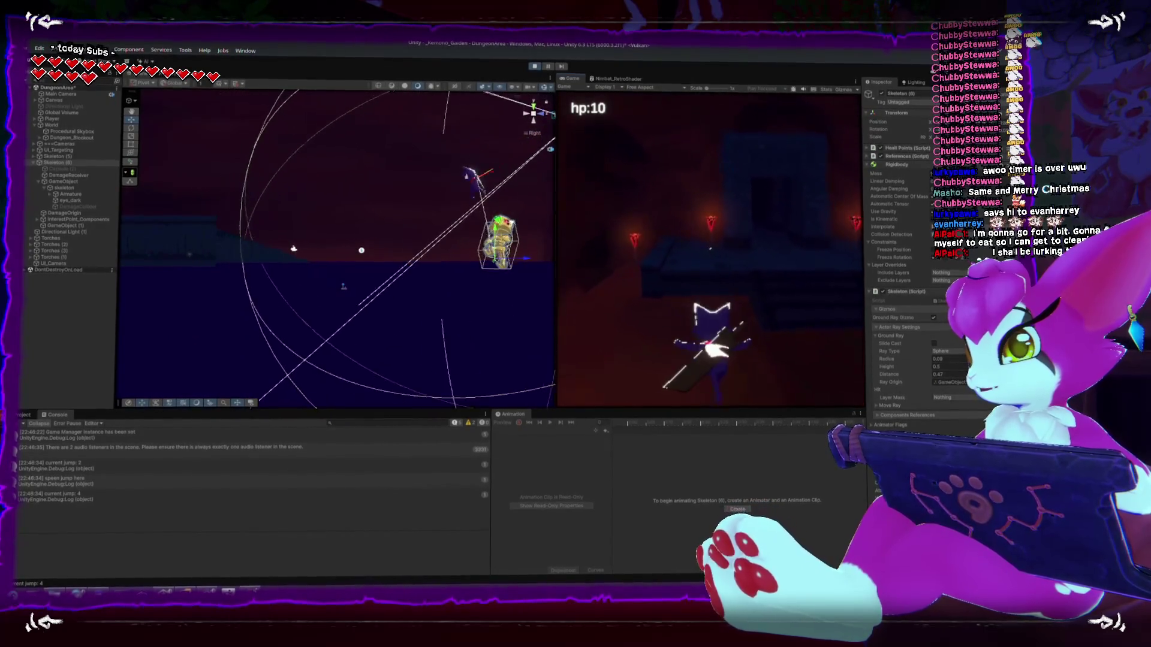
pyautogui.press('space')
pyautogui.press('space')
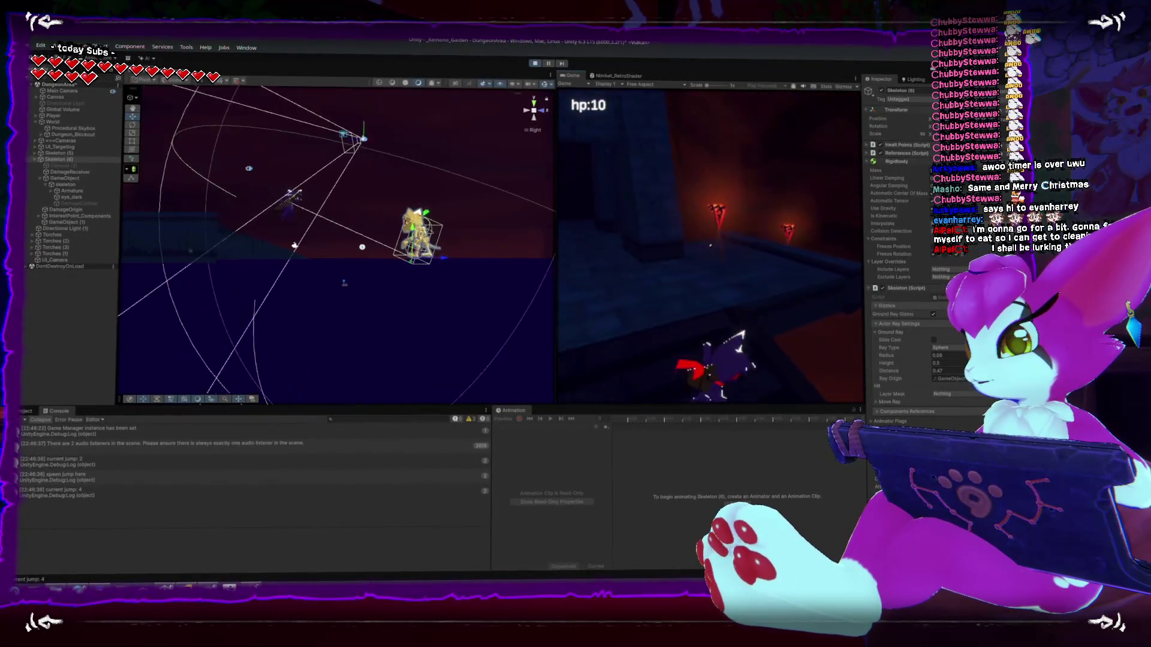
pyautogui.press('space')
pyautogui.press('space')
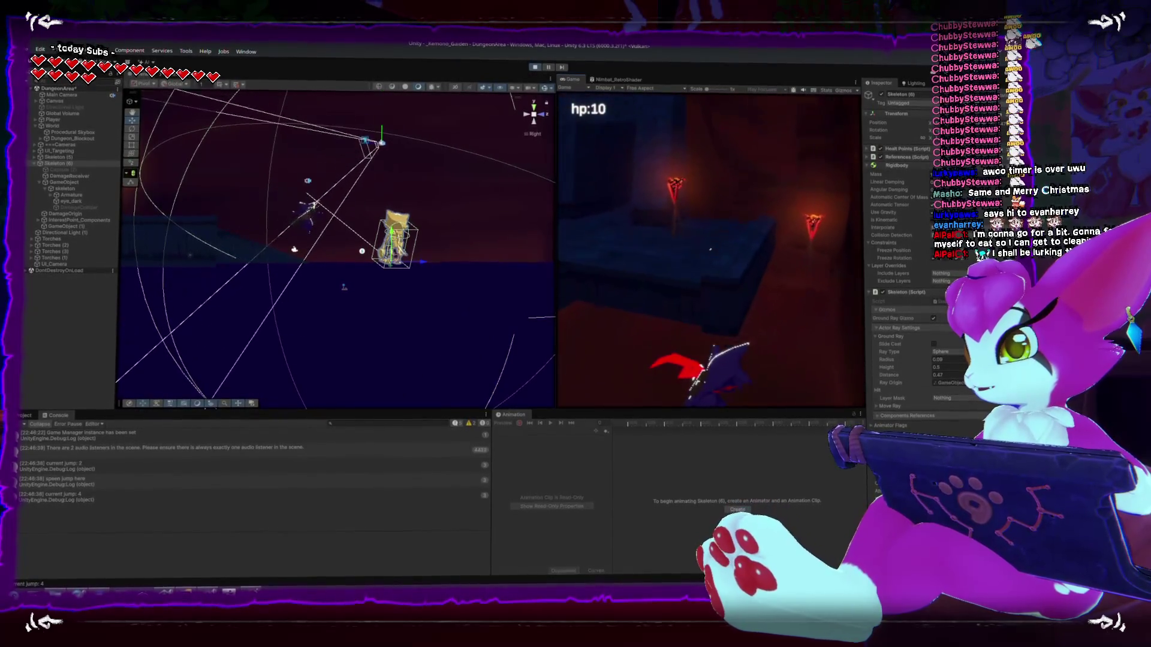
pyautogui.press('space')
pyautogui.press('space')
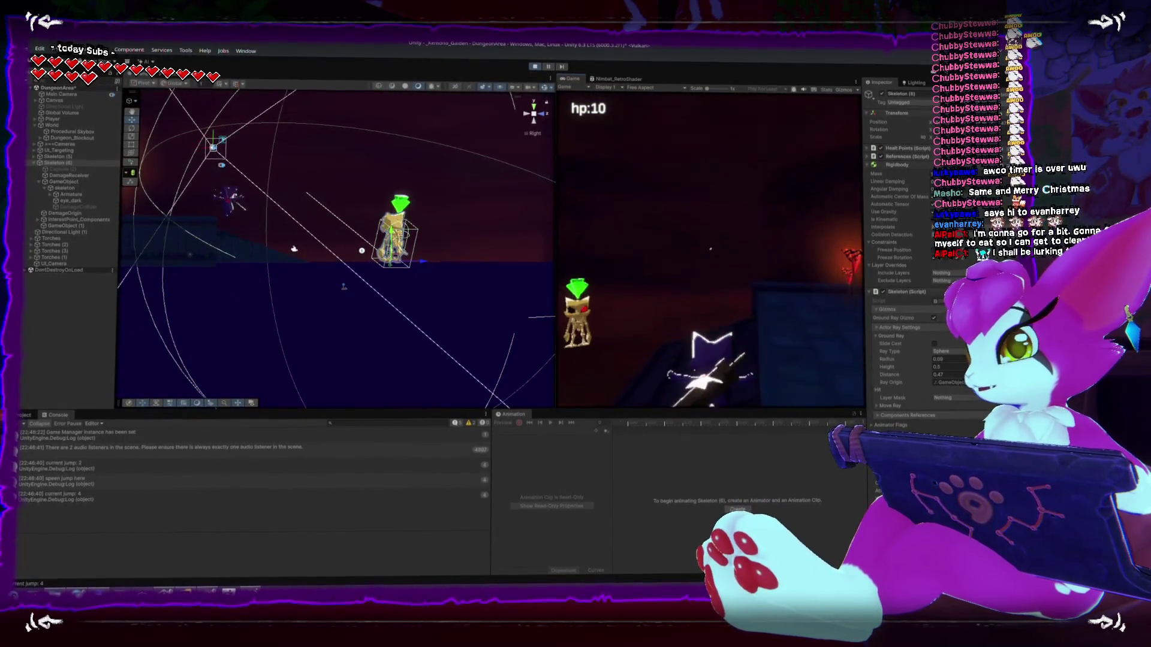
# - Restart the level from the pause menu and clear the console
pyautogui.press('Escape')
pyautogui.click(709, 246)
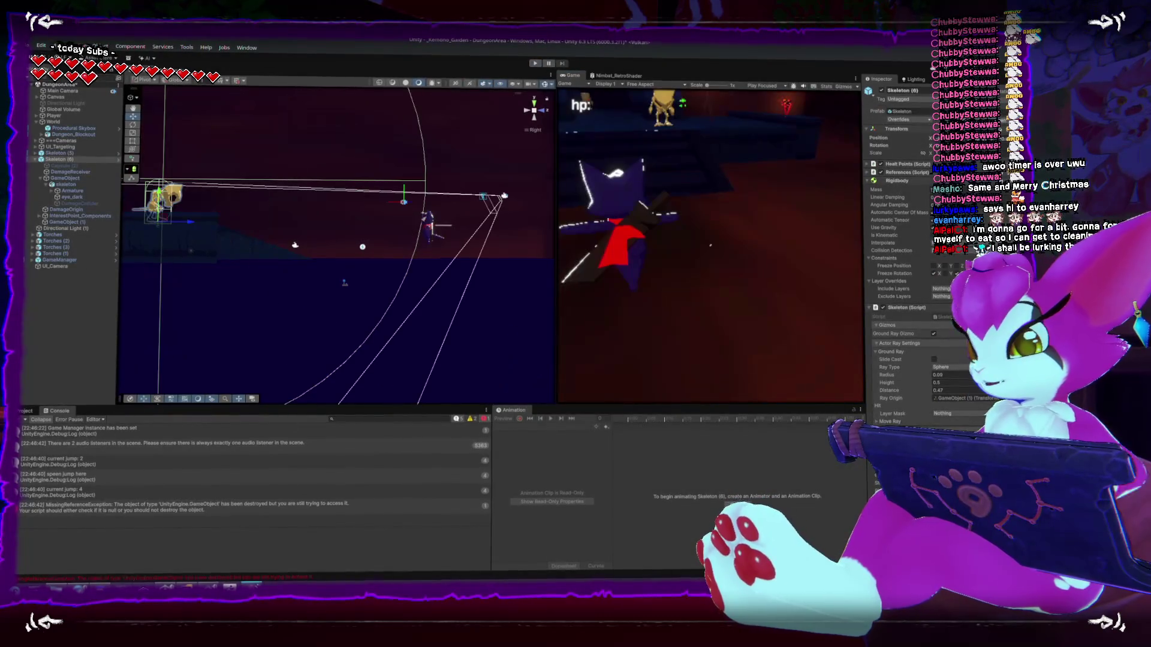
pyautogui.click(22, 419)
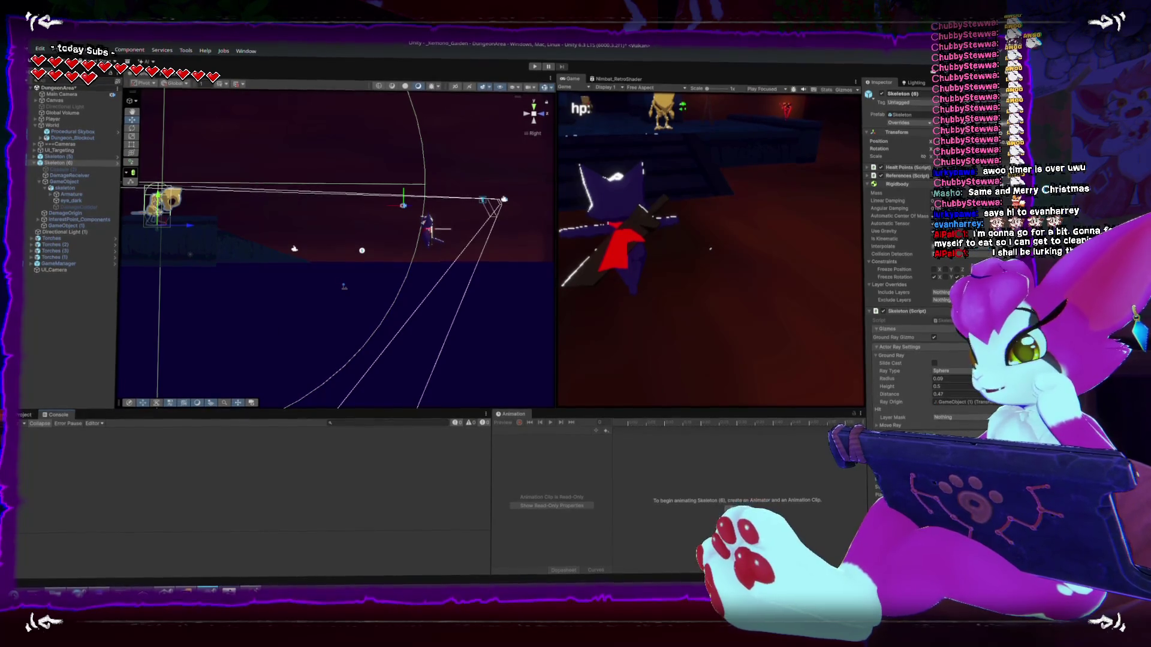
# - Check usages of groundDirectionRotation and rotatedGroundDirection, then delete 'rotatedGroundDirection.y = 0;'
pyautogui.hotkey('alt', 'Tab')
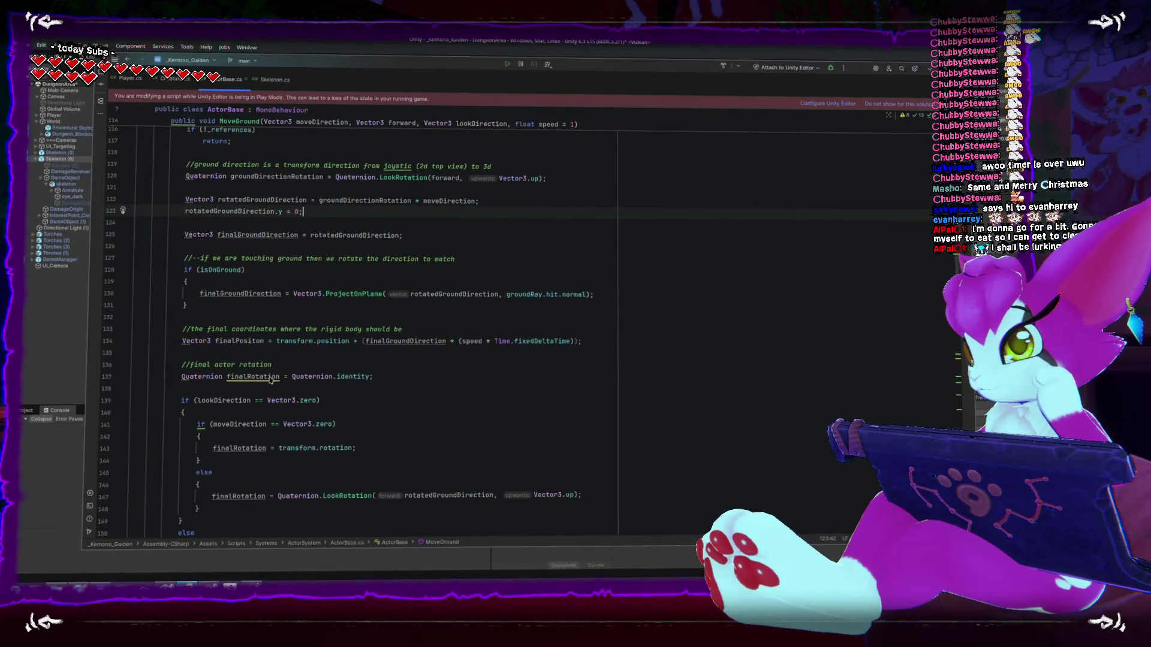
pyautogui.scroll(2, 271, 379)
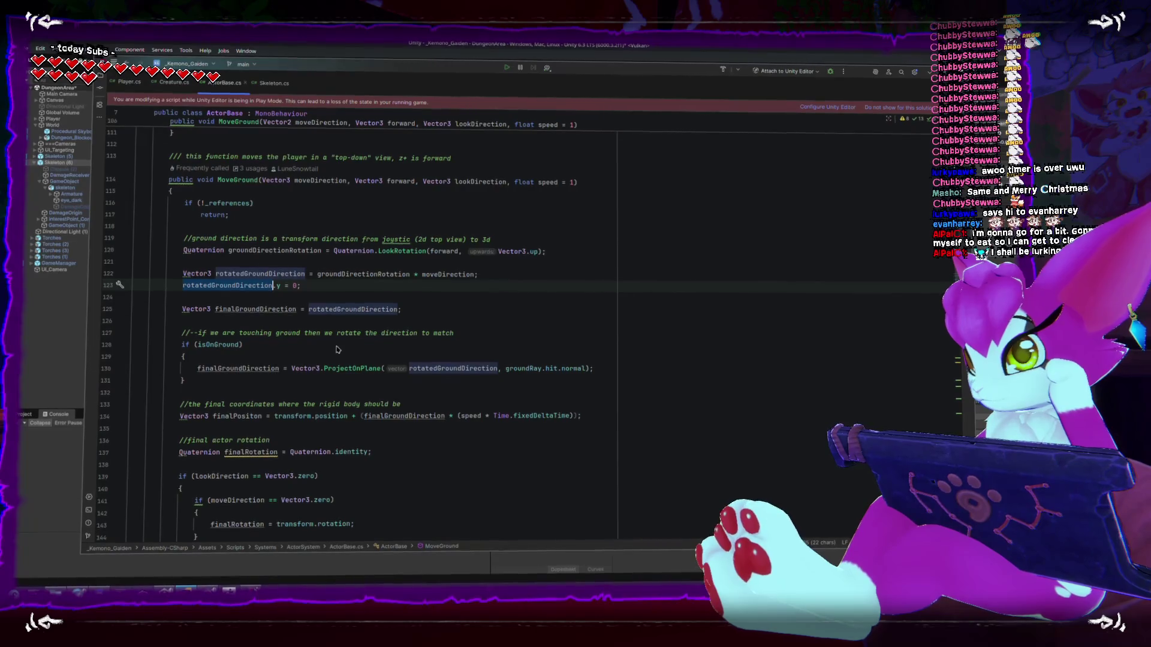
pyautogui.doubleClick(284, 251)
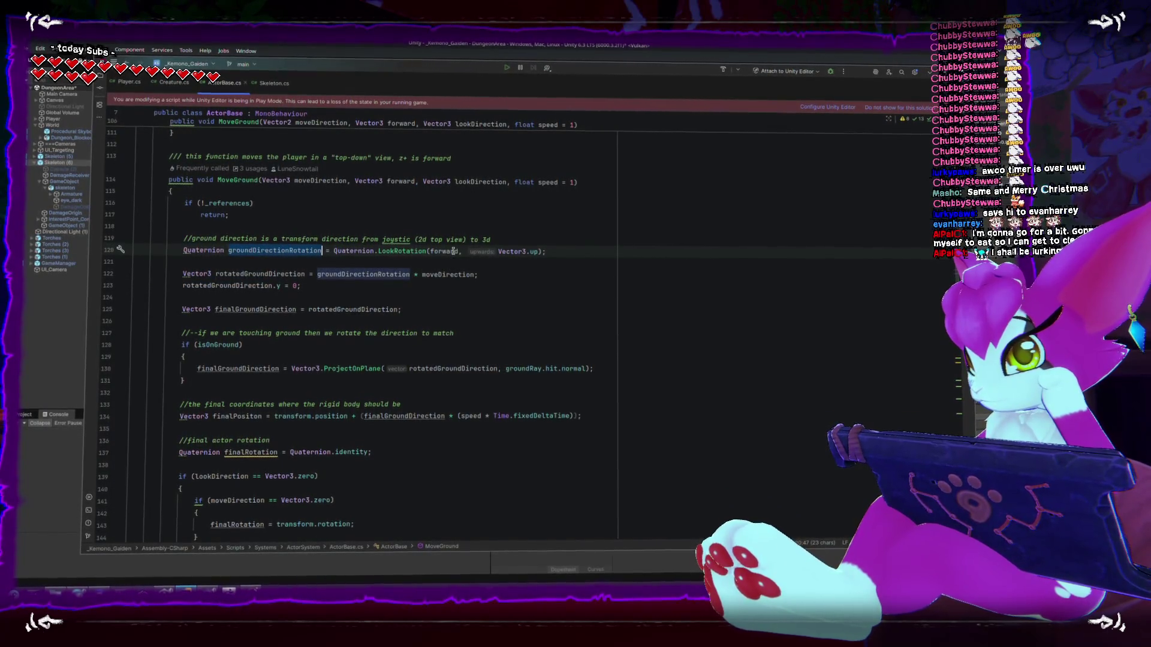
pyautogui.doubleClick(287, 272)
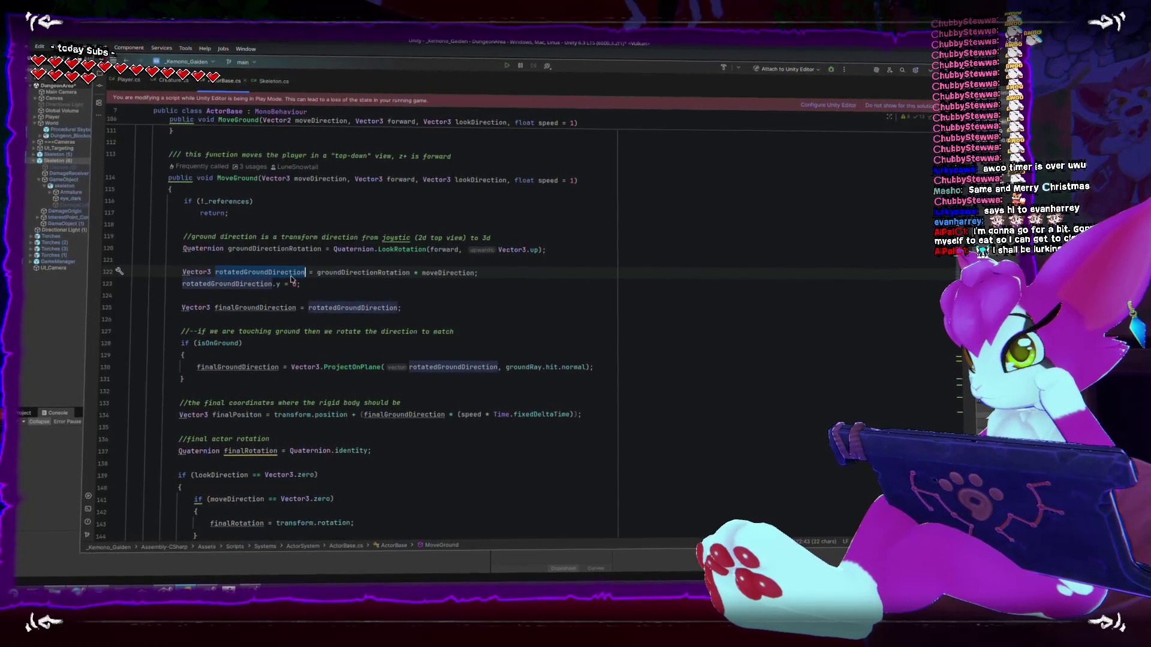
pyautogui.click(310, 288)
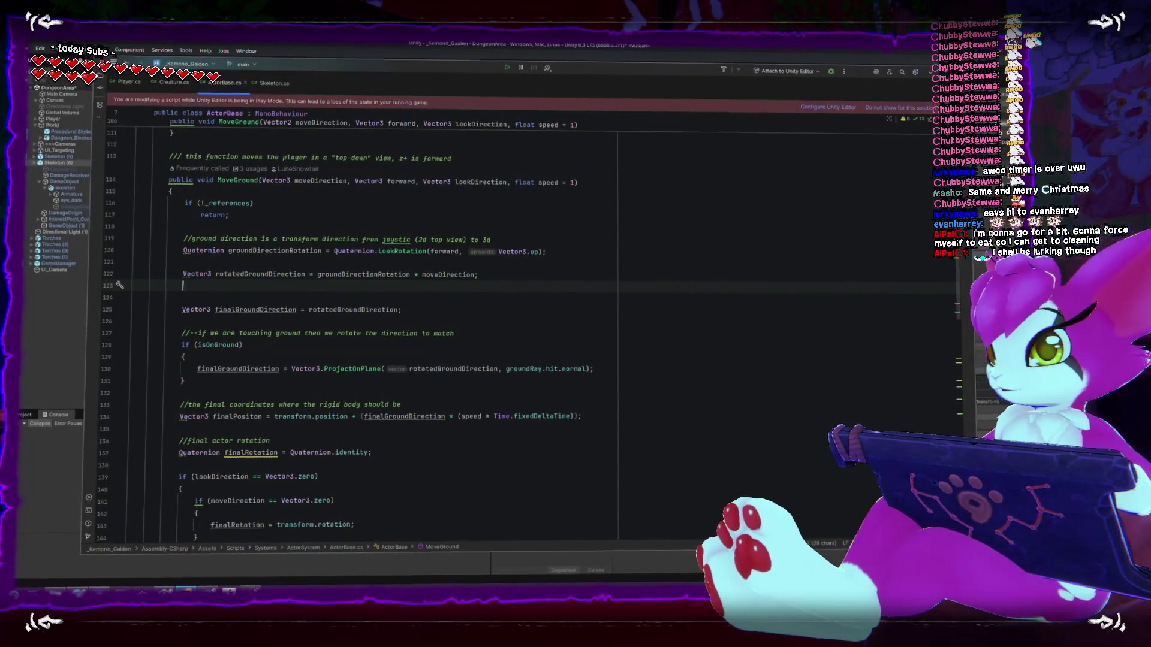
pyautogui.press('BackSpace')
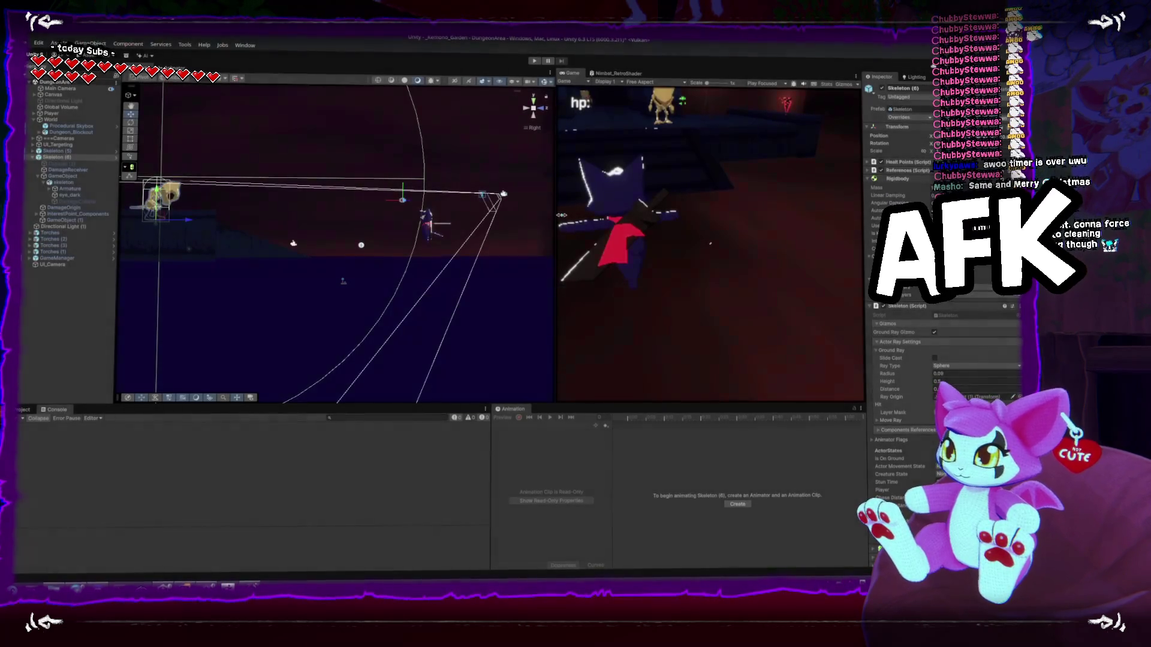
# - Widen the Game view, pan the Scene to the skeleton and torches, then switch to ActorBase.cs
pyautogui.moveTo(515, 227); pyautogui.dragTo(517, 231)
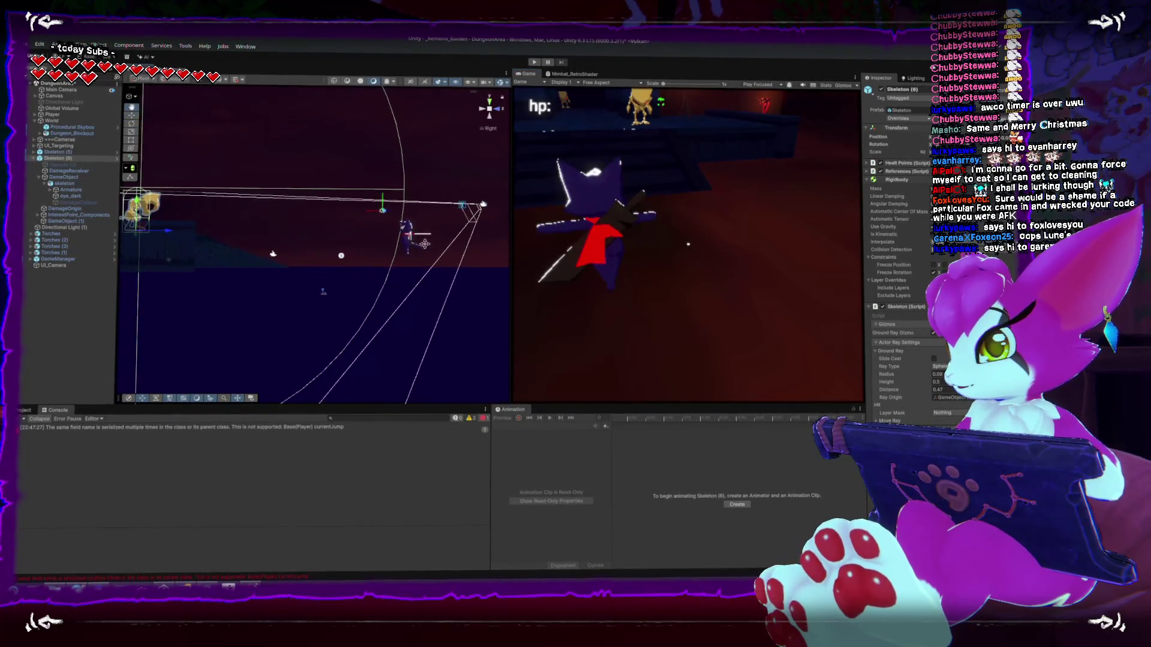
pyautogui.moveTo(424, 244)
pyautogui.mouseDown()
pyautogui.moveTo(339, 348)
pyautogui.moveTo(277, 315)
pyautogui.mouseUp()
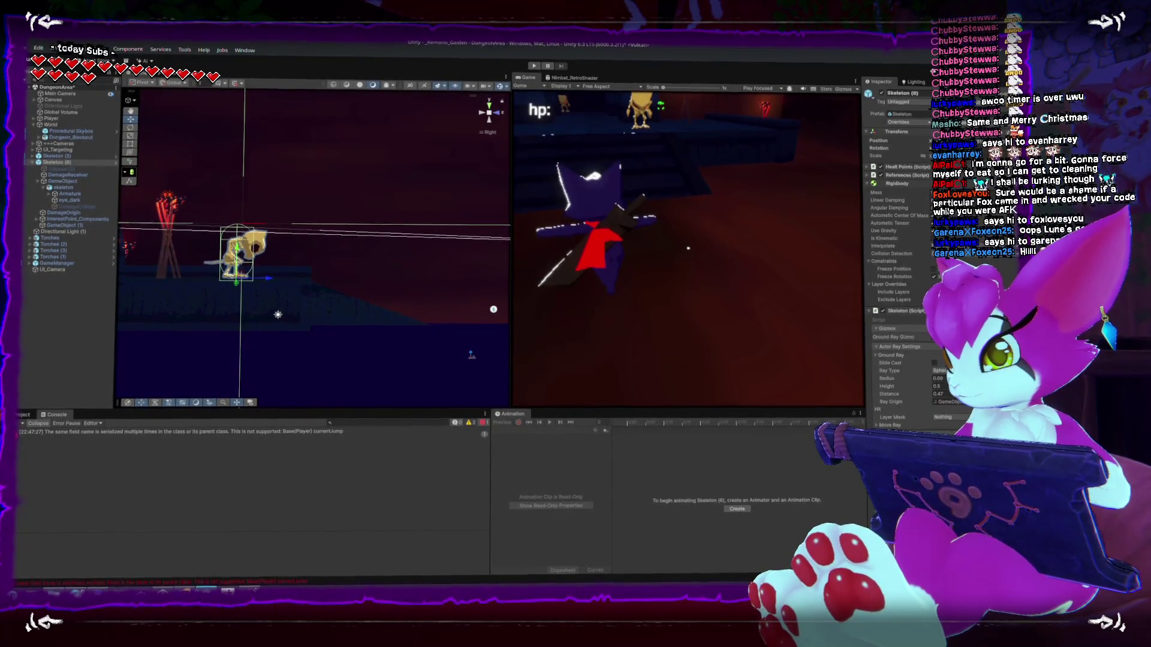
pyautogui.hotkey('alt', 'Tab')
pyautogui.scroll(2, 230, 282)
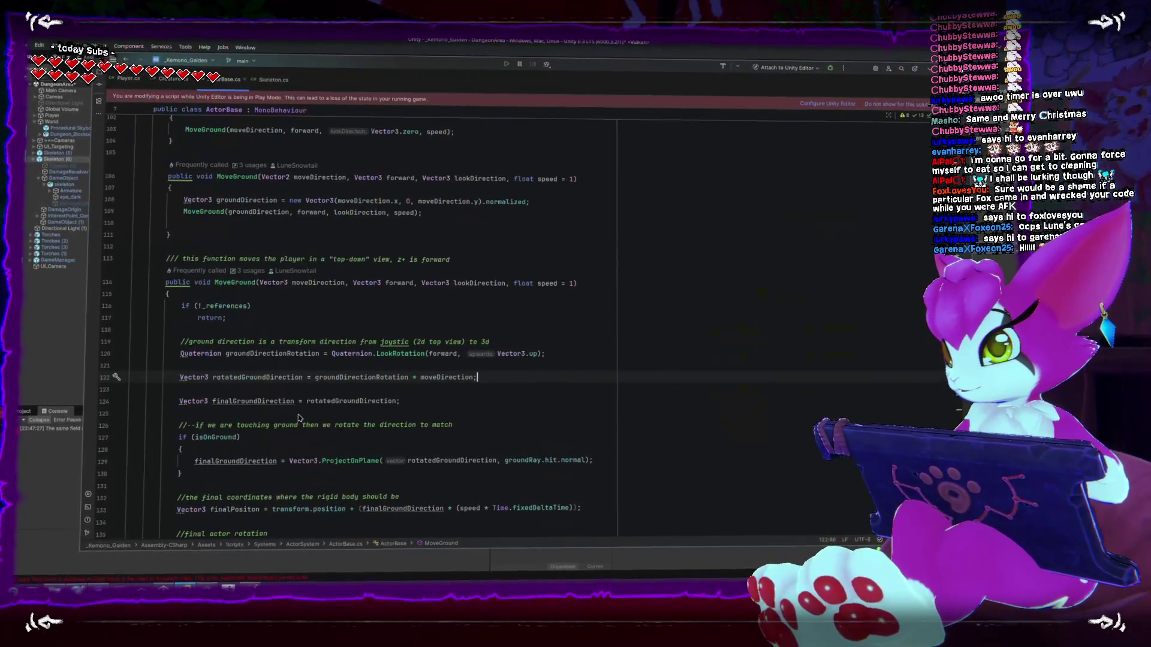
# - Read through MoveGround from line 114 in ActorBase.cs, then switch to Creature.cs
pyautogui.doubleClick(230, 281)
pyautogui.scroll(-1, 243, 299)
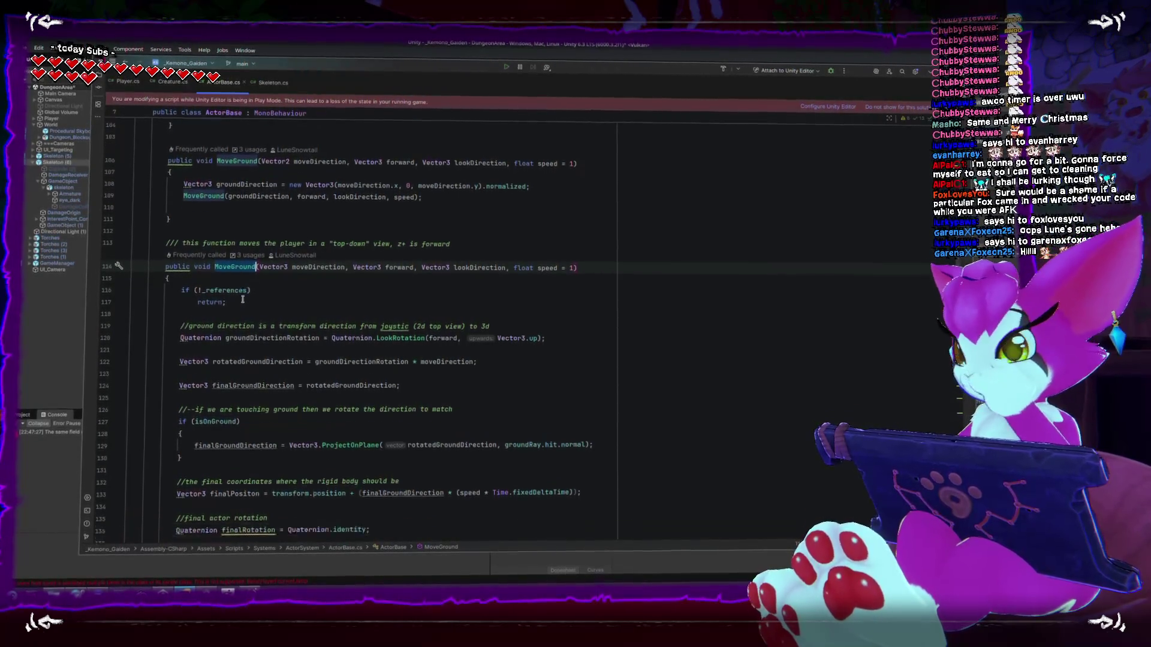
pyautogui.scroll(-1, 243, 299)
pyautogui.scroll(-3, 248, 336)
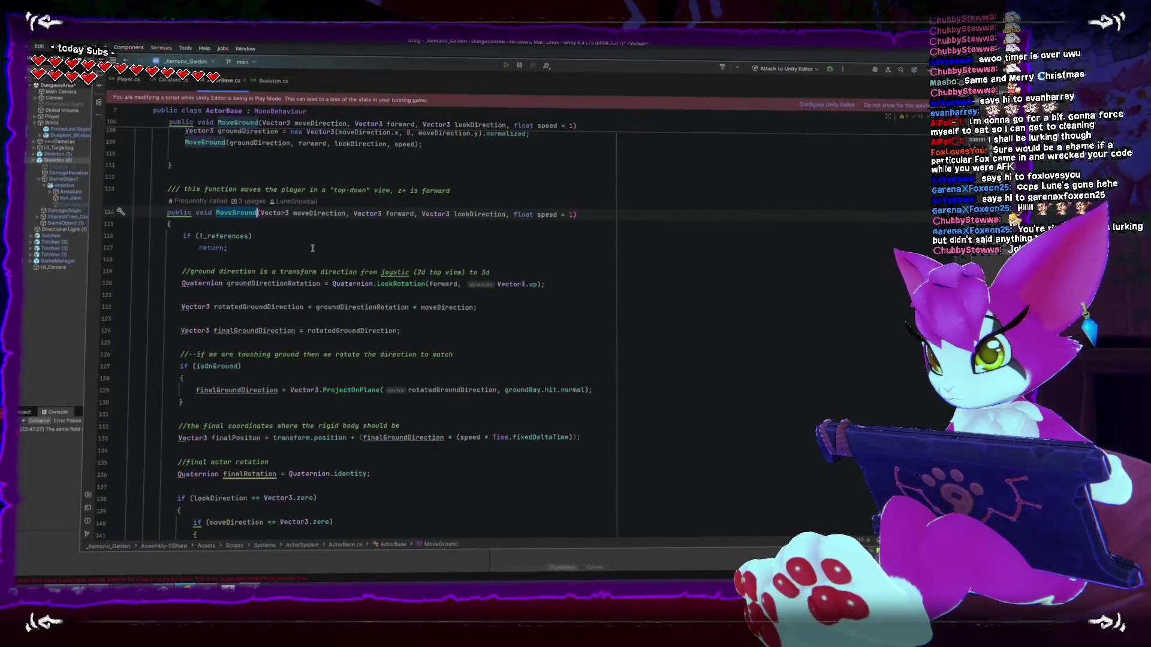
pyautogui.scroll(-3, 294, 262)
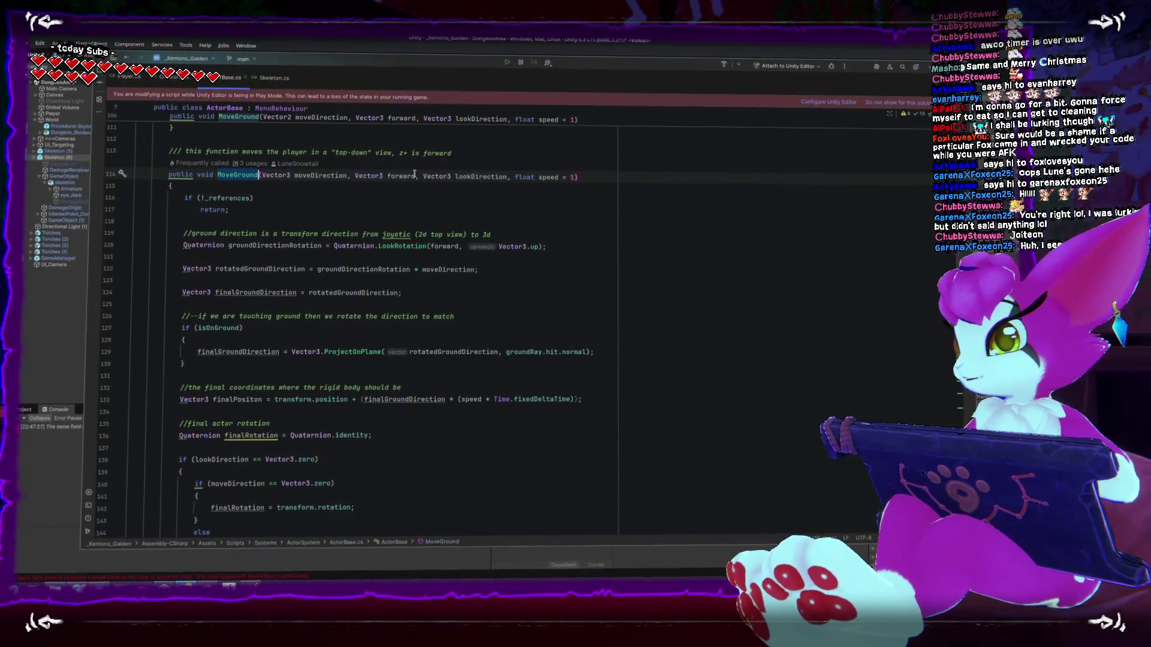
pyautogui.scroll(3, 334, 298)
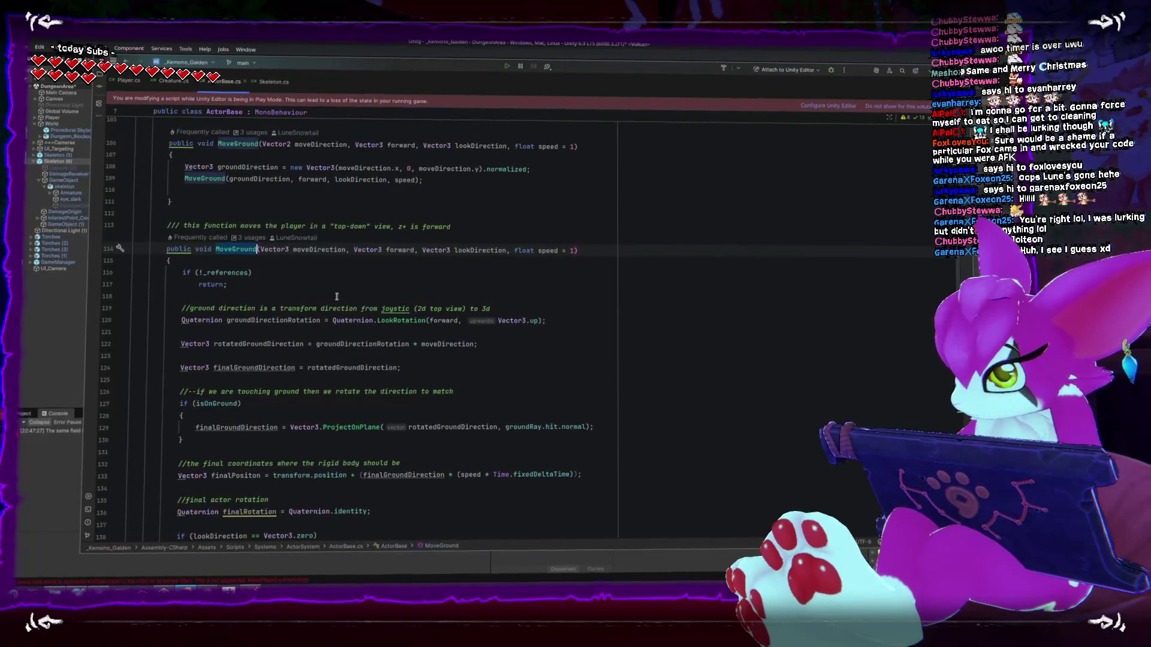
pyautogui.scroll(-3, 336, 296)
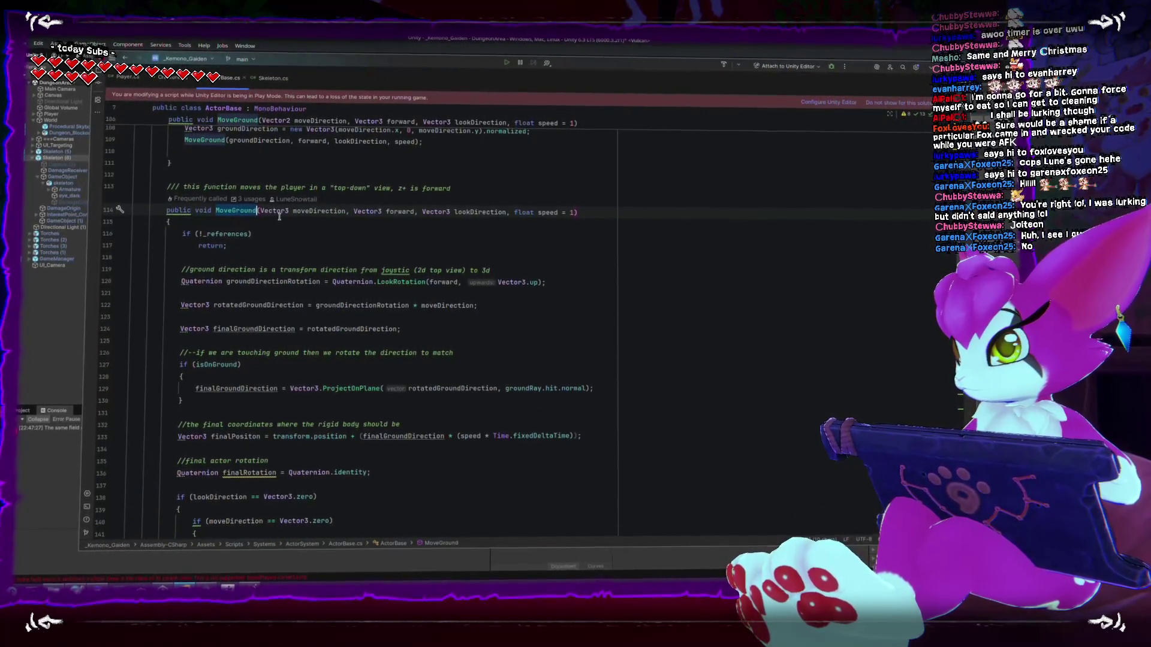
pyautogui.scroll(-4, 296, 226)
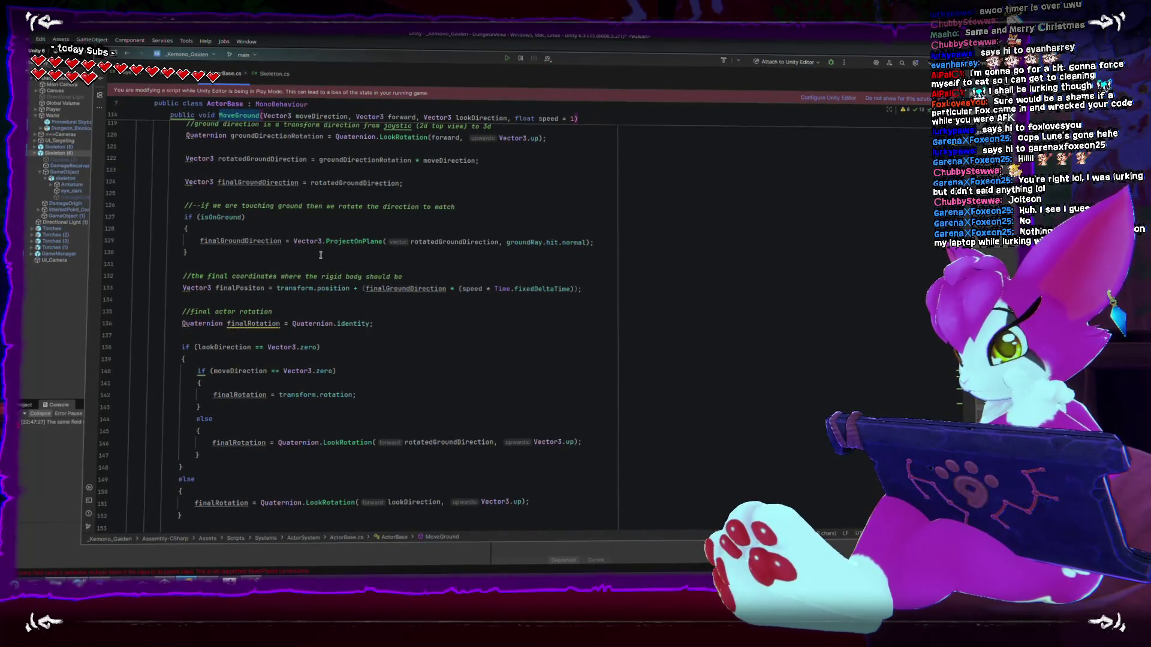
pyautogui.hotkey('ctrl', 'Tab')
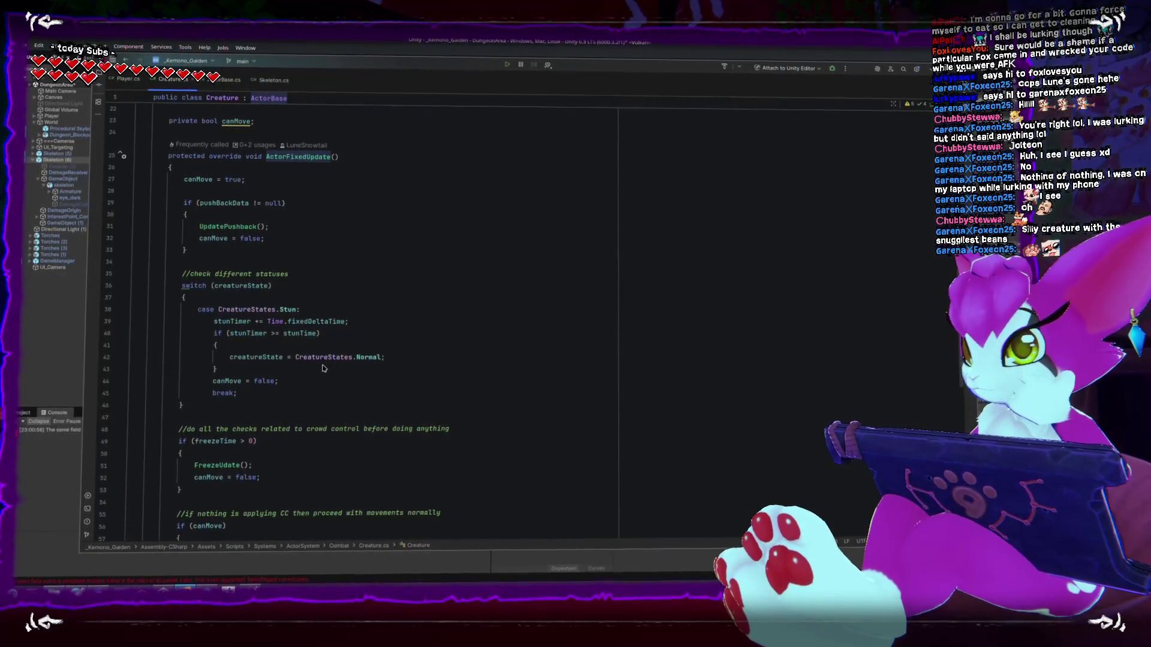
# - Check the CreatureFixedUpdate call on line 58 of Creature.cs, then return to ActorBase.cs
pyautogui.scroll(-4, 322, 367)
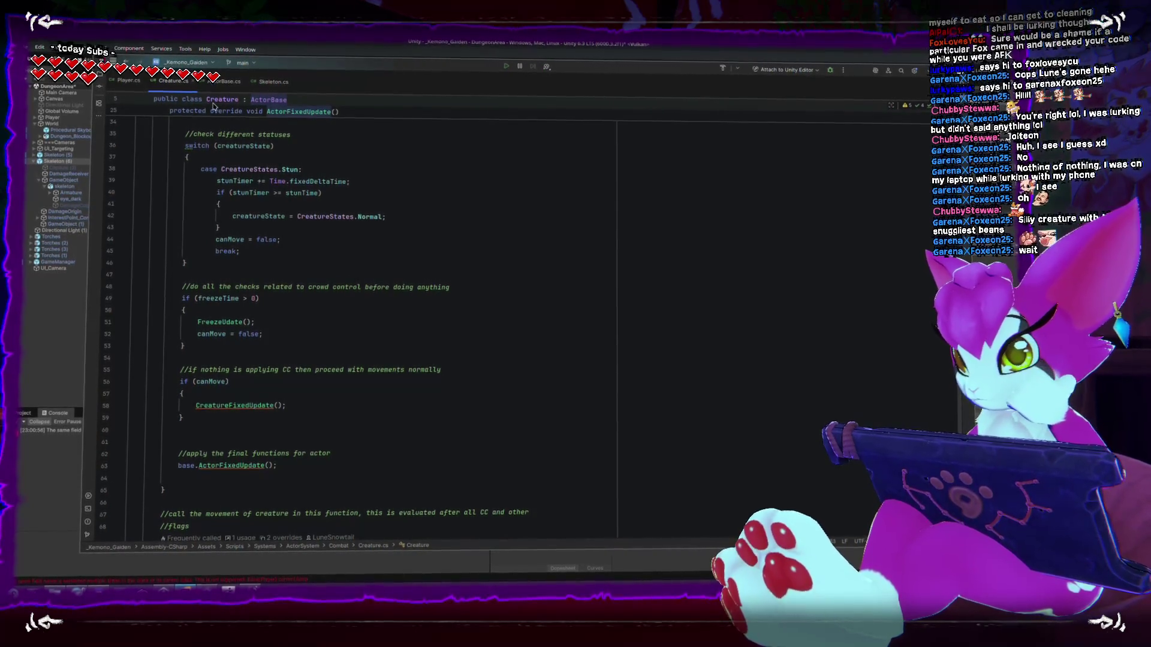
pyautogui.scroll(1, 338, 348)
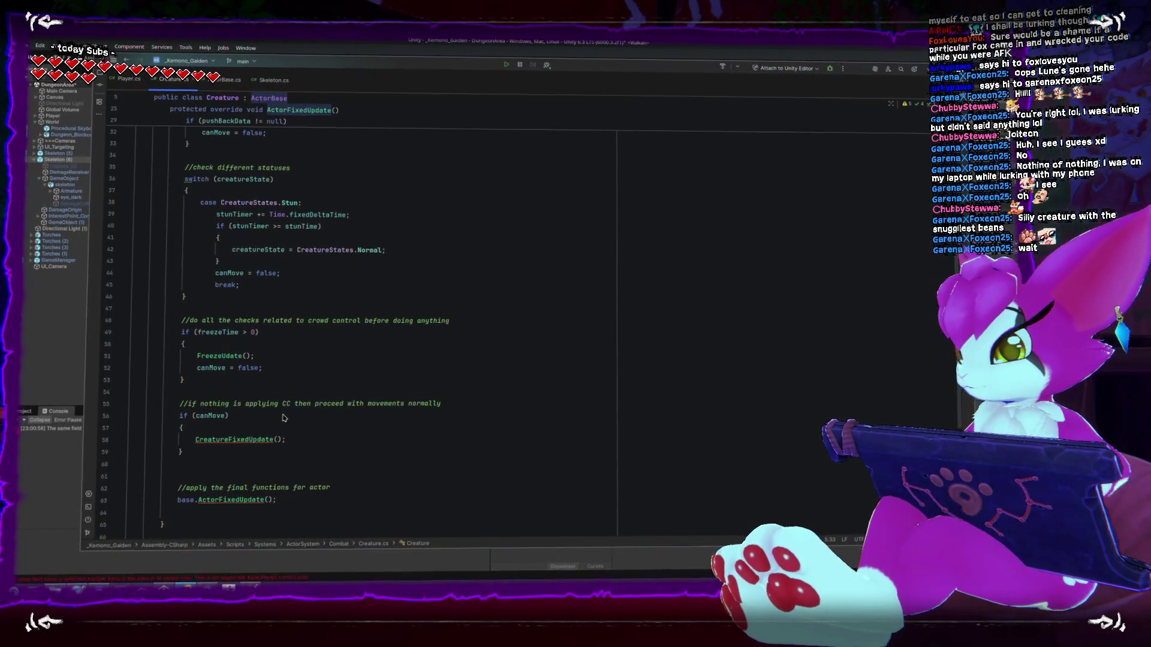
pyautogui.scroll(4, 270, 420)
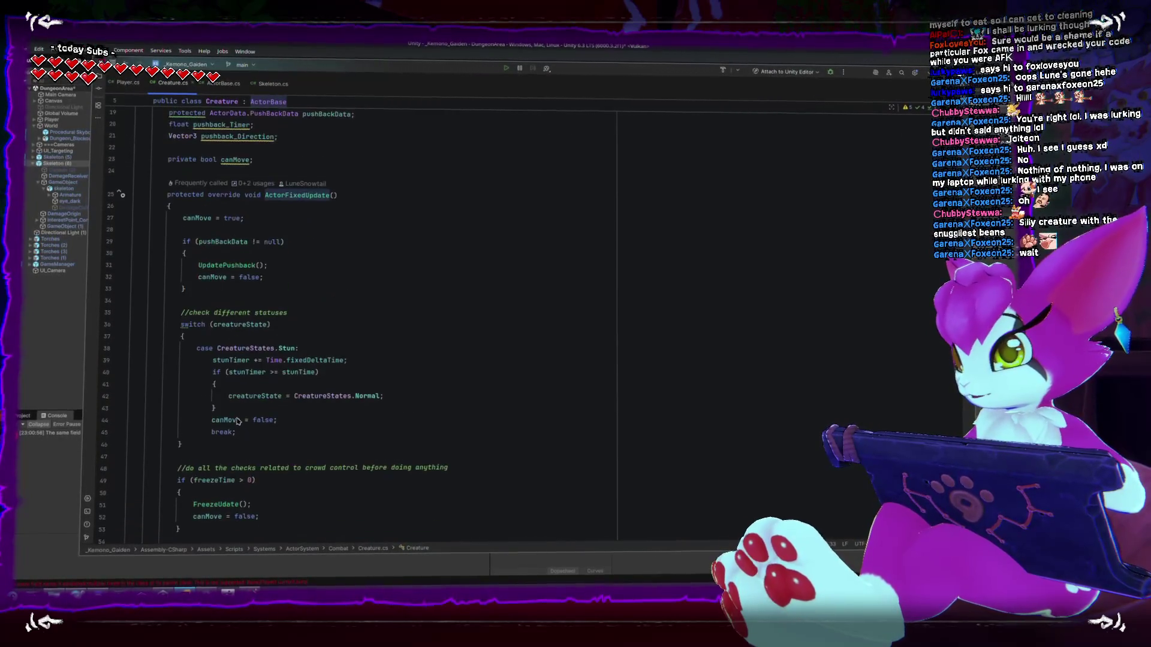
pyautogui.scroll(-4, 238, 422)
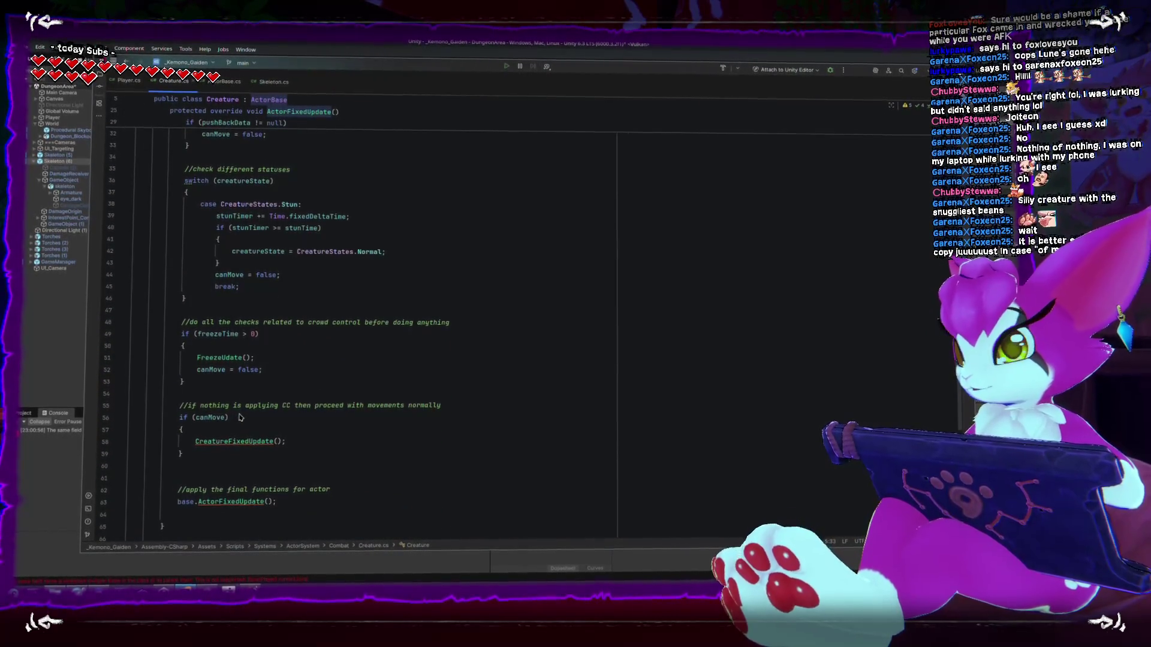
pyautogui.scroll(2, 239, 418)
pyautogui.scroll(-1, 239, 415)
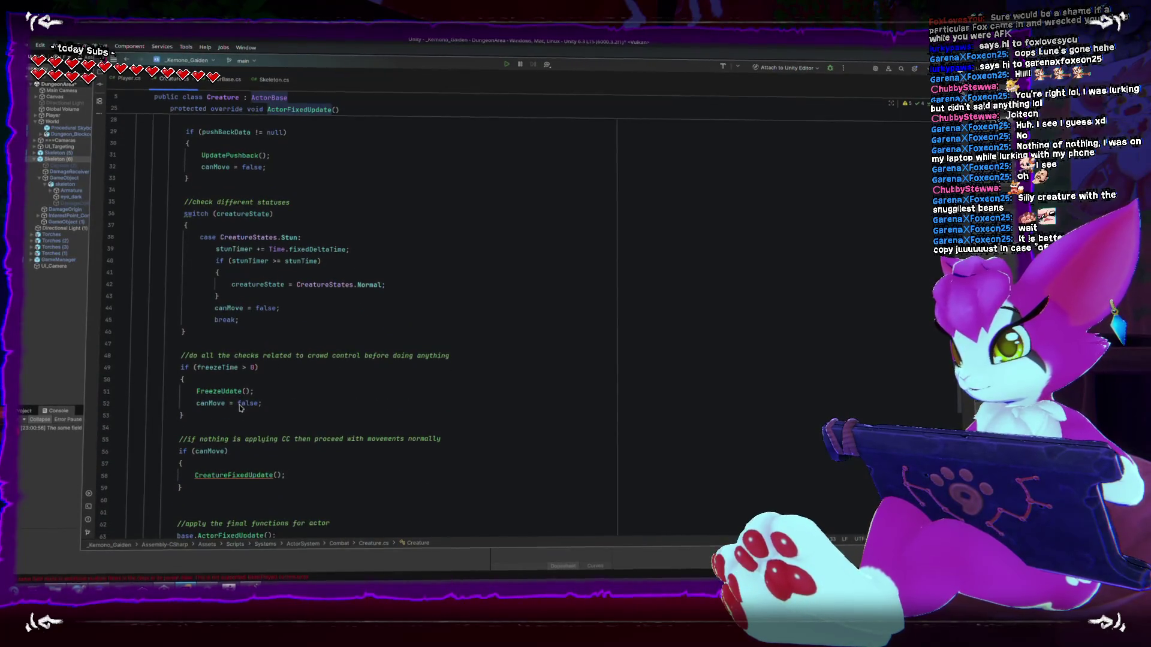
pyautogui.click(302, 480)
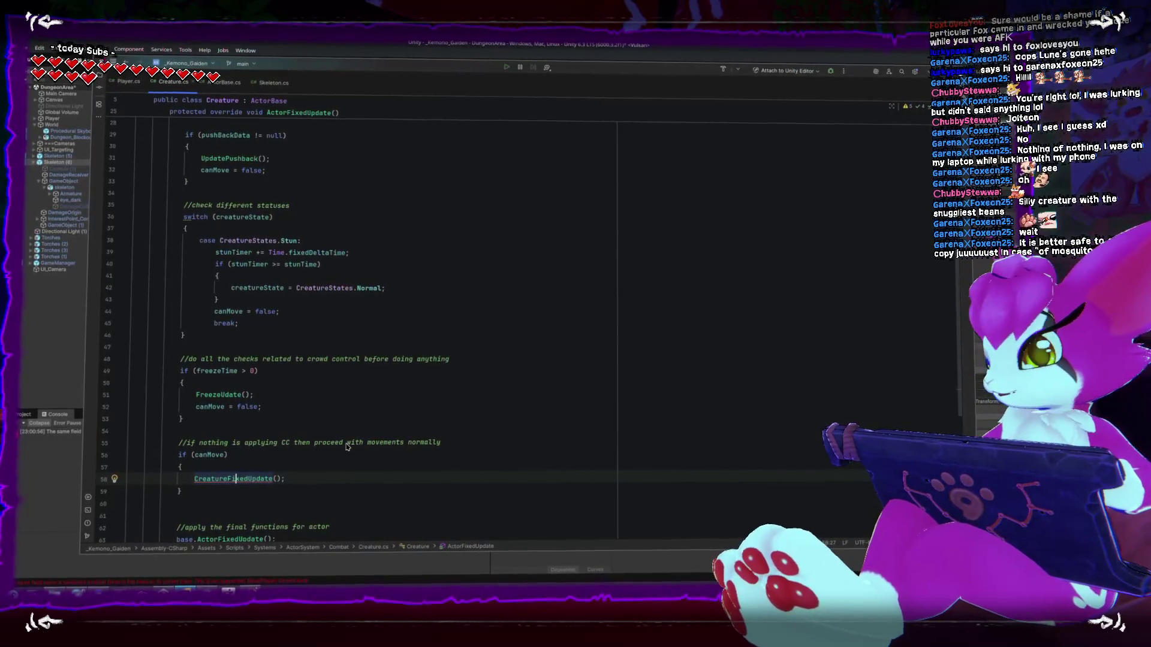
pyautogui.click(230, 78)
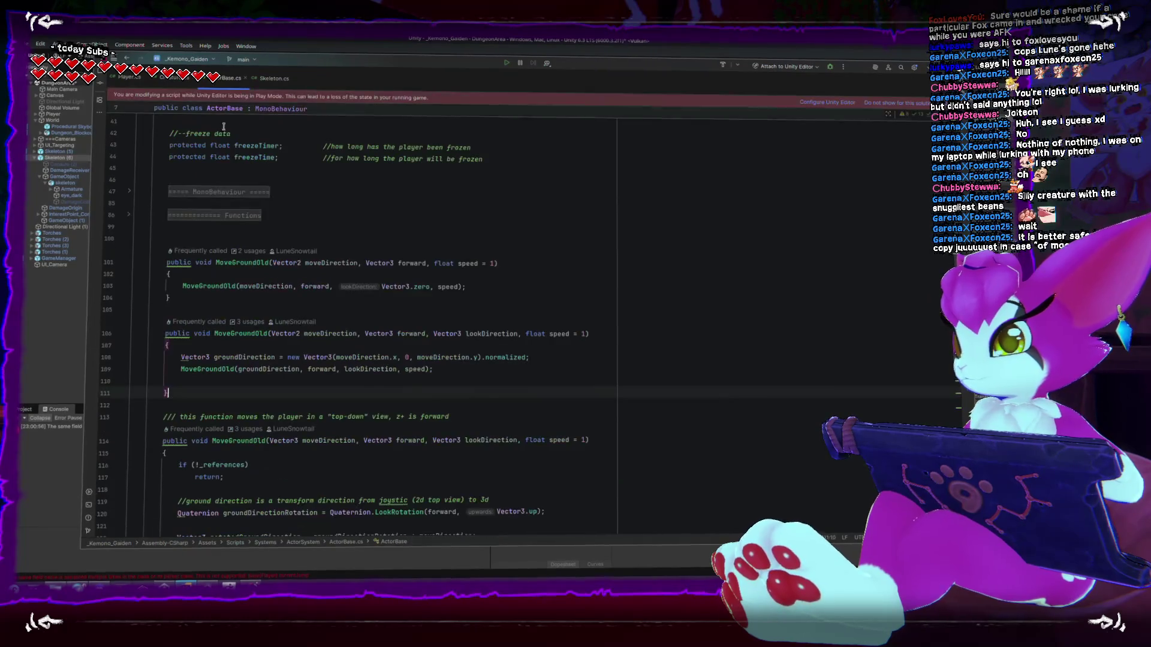
# - Scroll to the end of ActorBase.cs, then search 'smar' in the launcher to start SmartGit
pyautogui.scroll(-10, 328, 409)
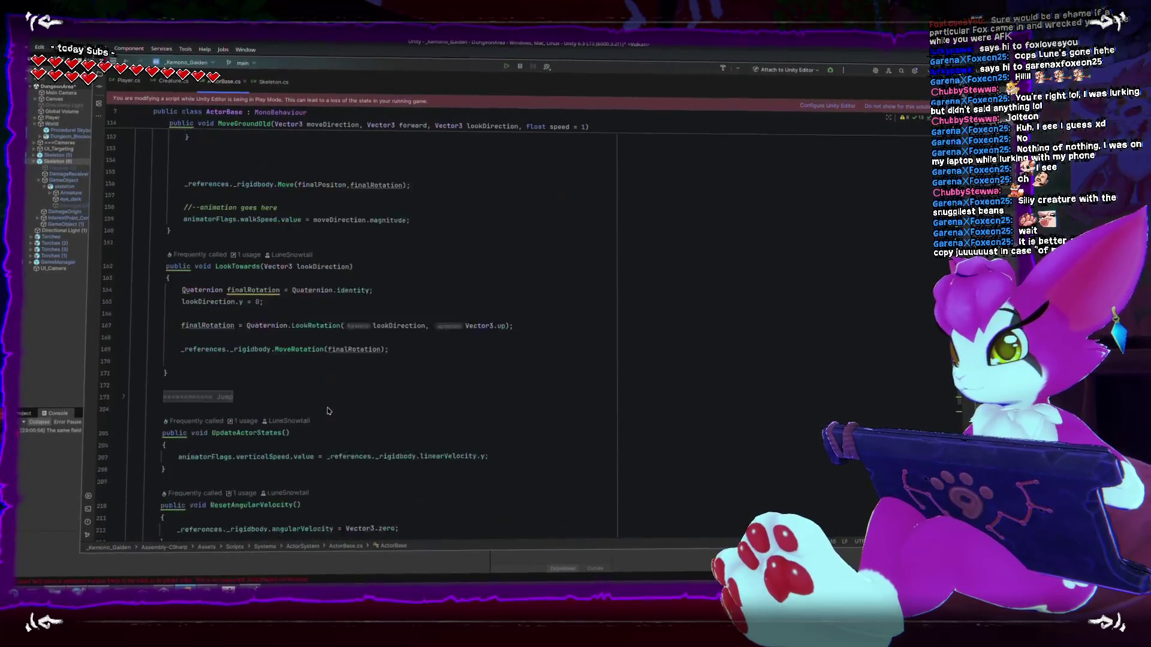
pyautogui.scroll(-15, 328, 410)
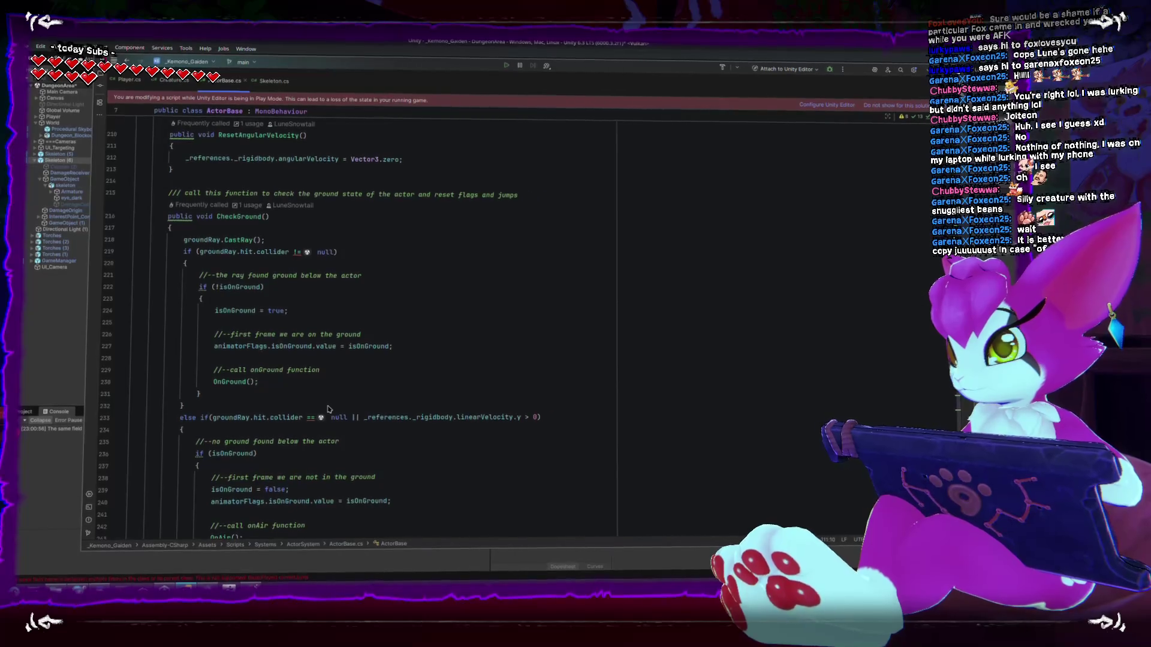
pyautogui.scroll(-3, 328, 407)
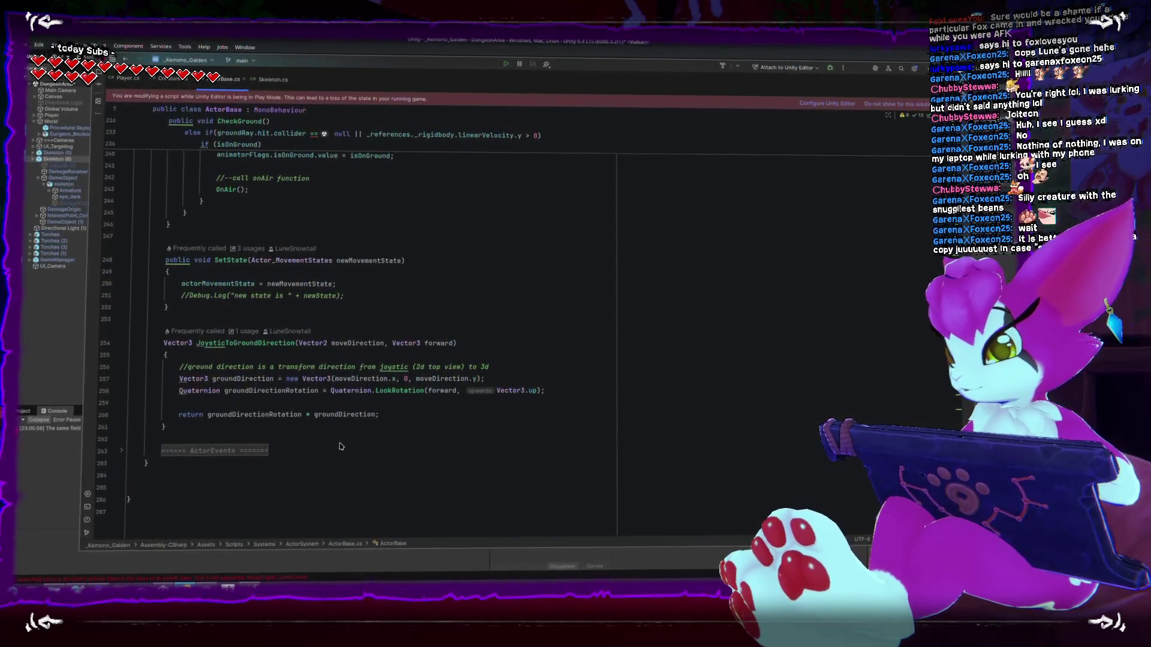
pyautogui.scroll(1, 459, 431)
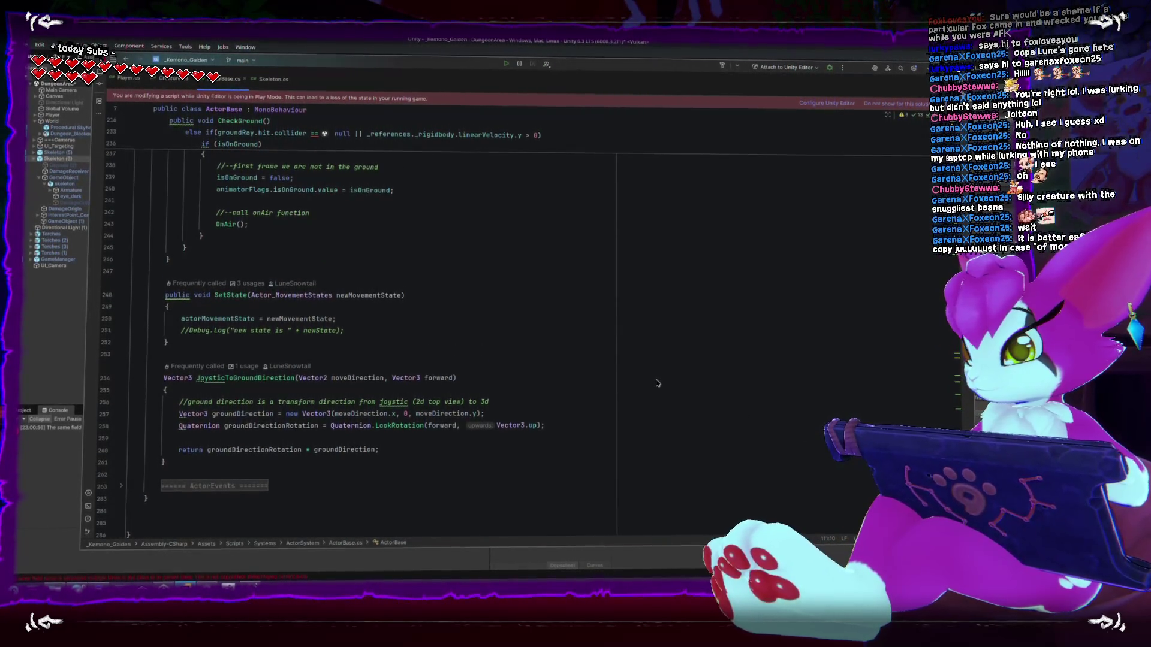
pyautogui.press('super')
pyautogui.write('smar')
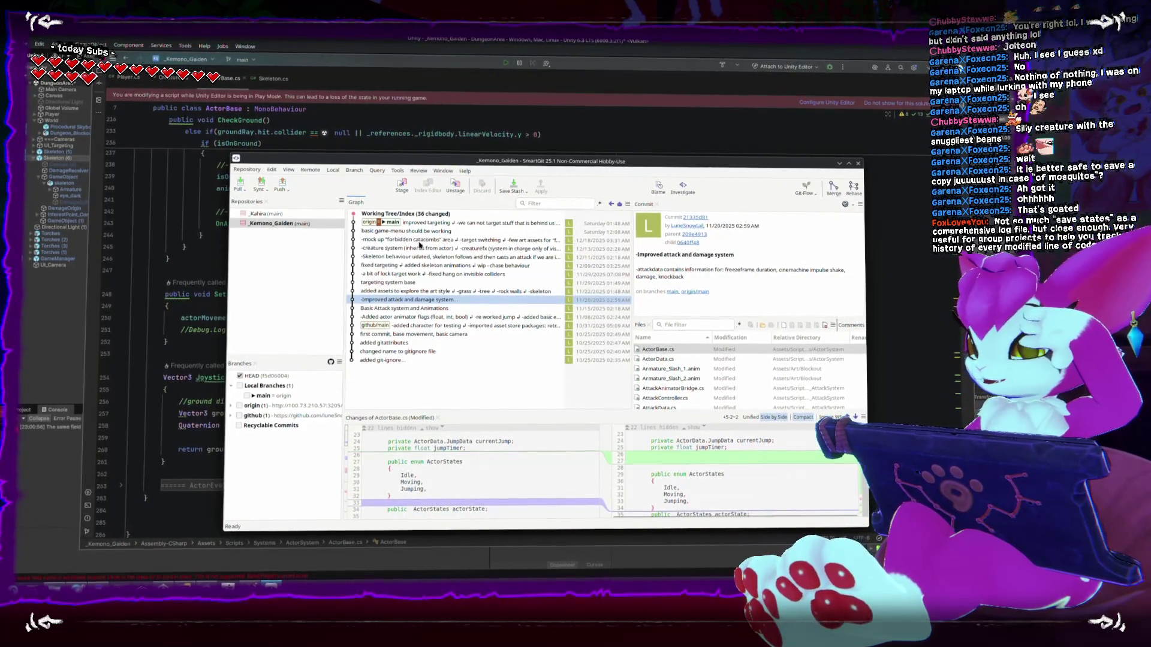
# - Inspect the working tree and the 'improved targeting' commit's changed files, then search 'paint' in the launcher
pyautogui.click(451, 215)
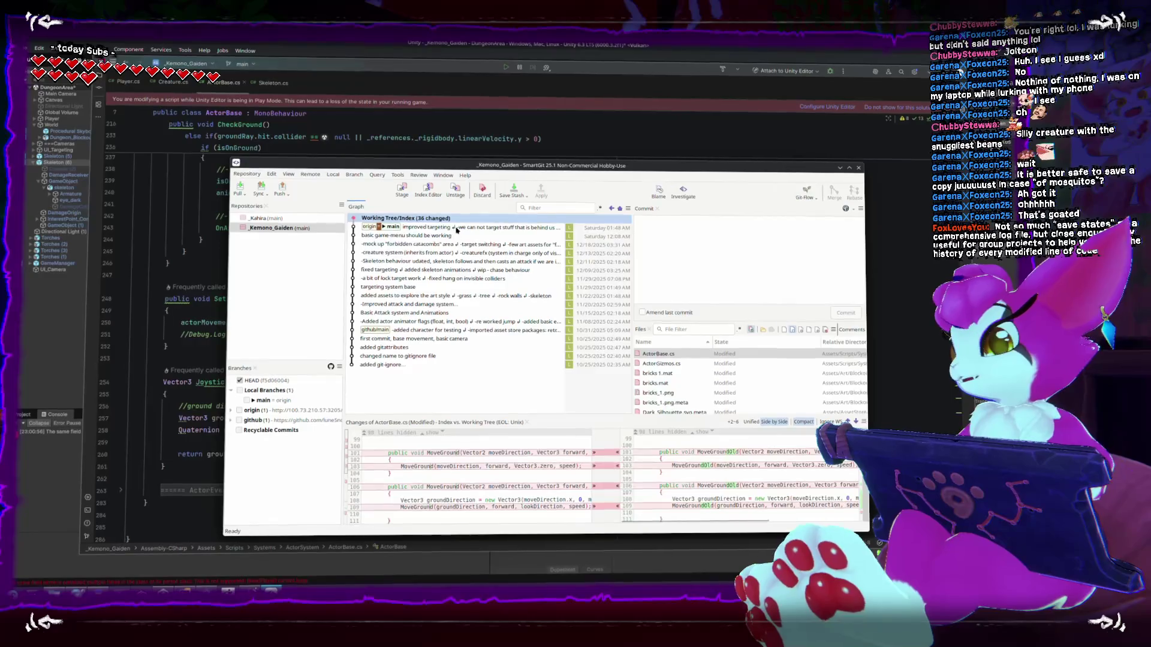
pyautogui.click(453, 226)
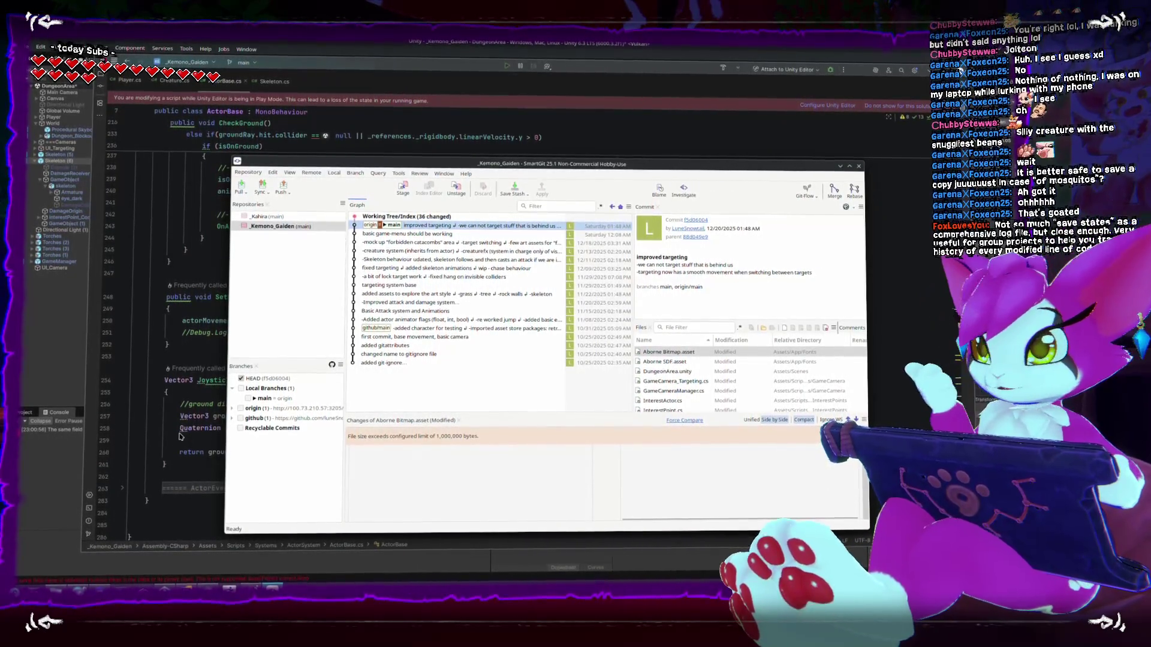
pyautogui.press('super')
pyautogui.write('paint')
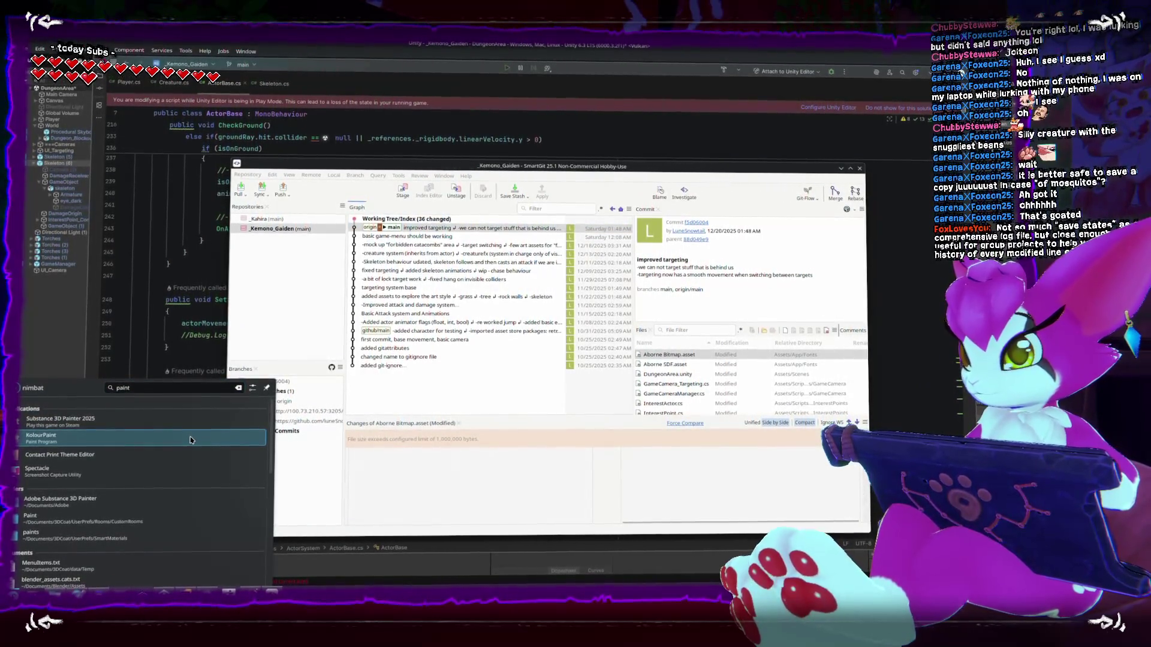
# - Launch KolourPaint and flood-fill the new canvas black
pyautogui.click(193, 436)
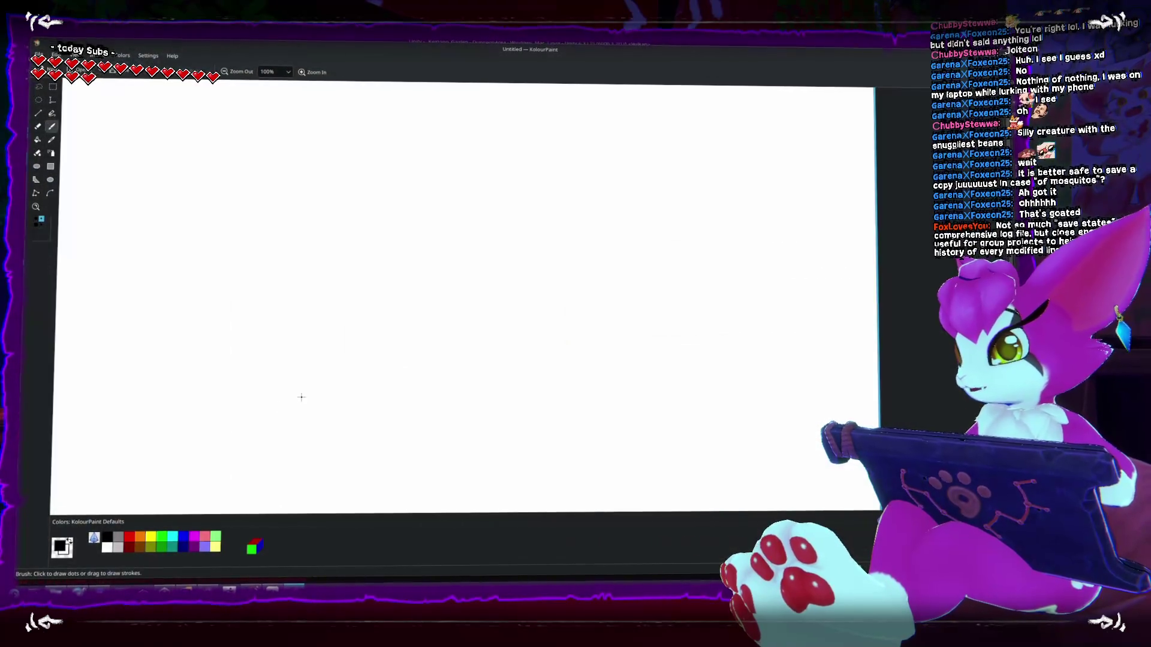
pyautogui.click(36, 140)
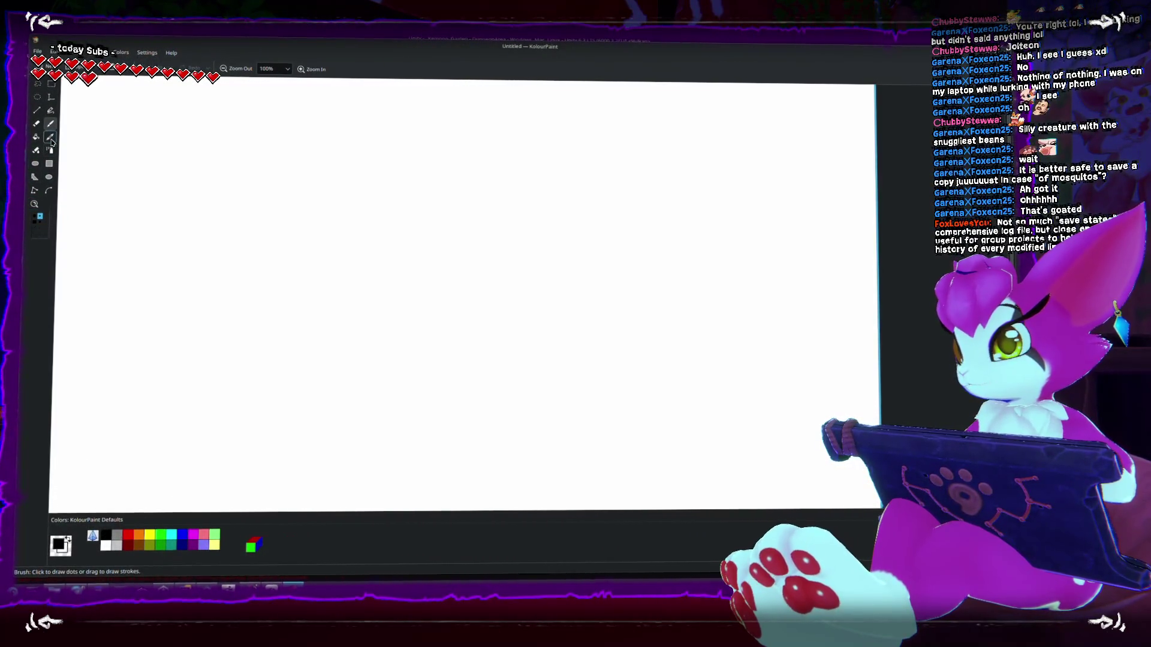
pyautogui.click(134, 188)
# - Brush a magenta mark labelled 'v.1' and a green line branching up-right from it
pyautogui.click(129, 538)
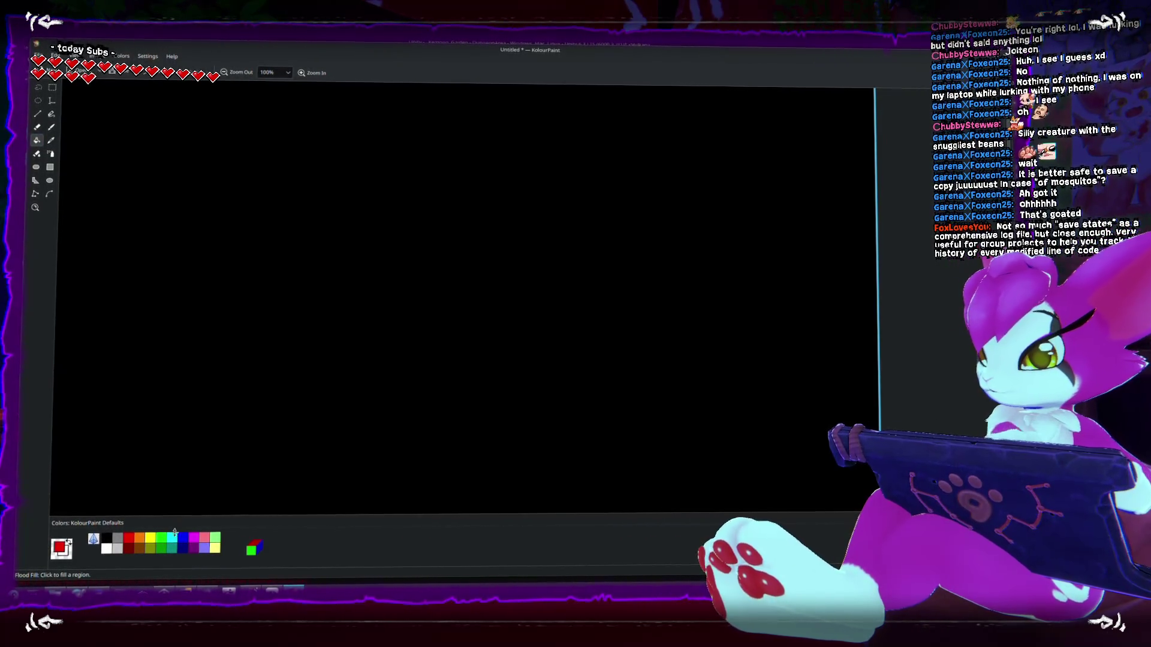
pyautogui.click(193, 539)
pyautogui.click(51, 124)
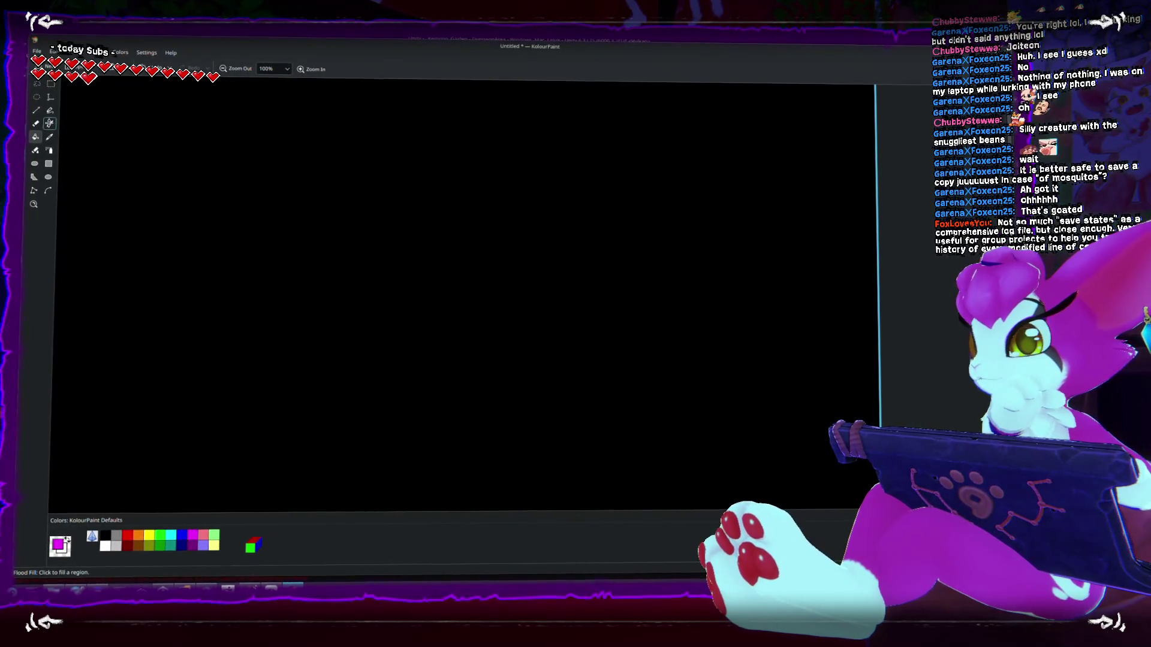
pyautogui.moveTo(293, 372); pyautogui.dragTo(360, 383)
pyautogui.click(351, 382)
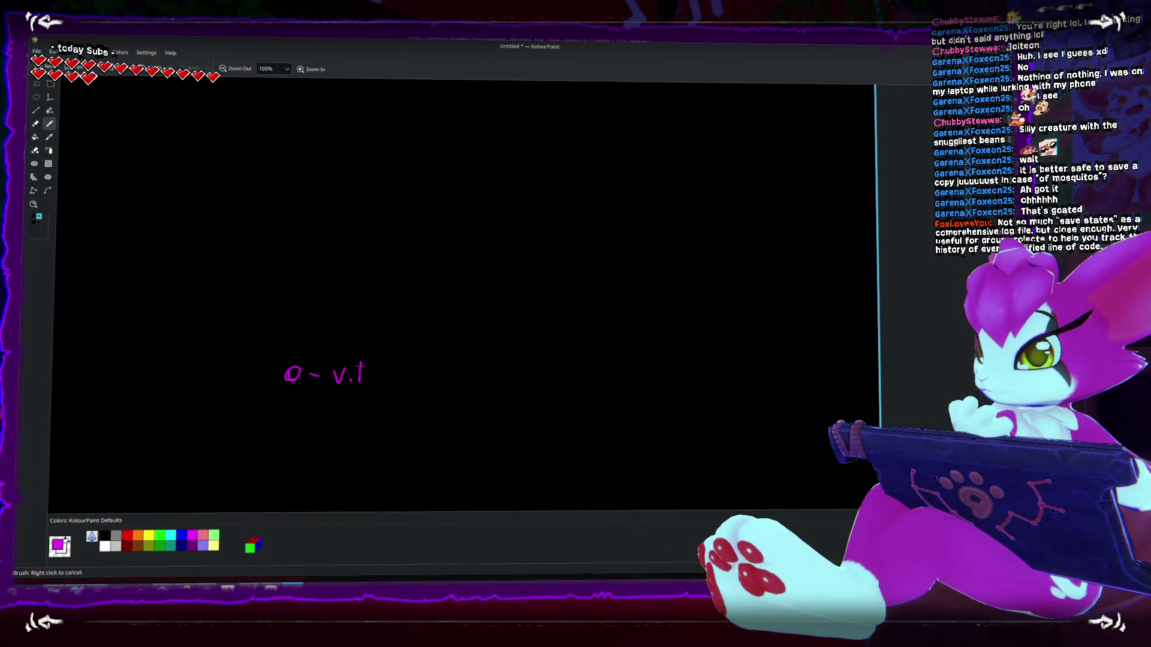
pyautogui.scroll(-4, 461, 299)
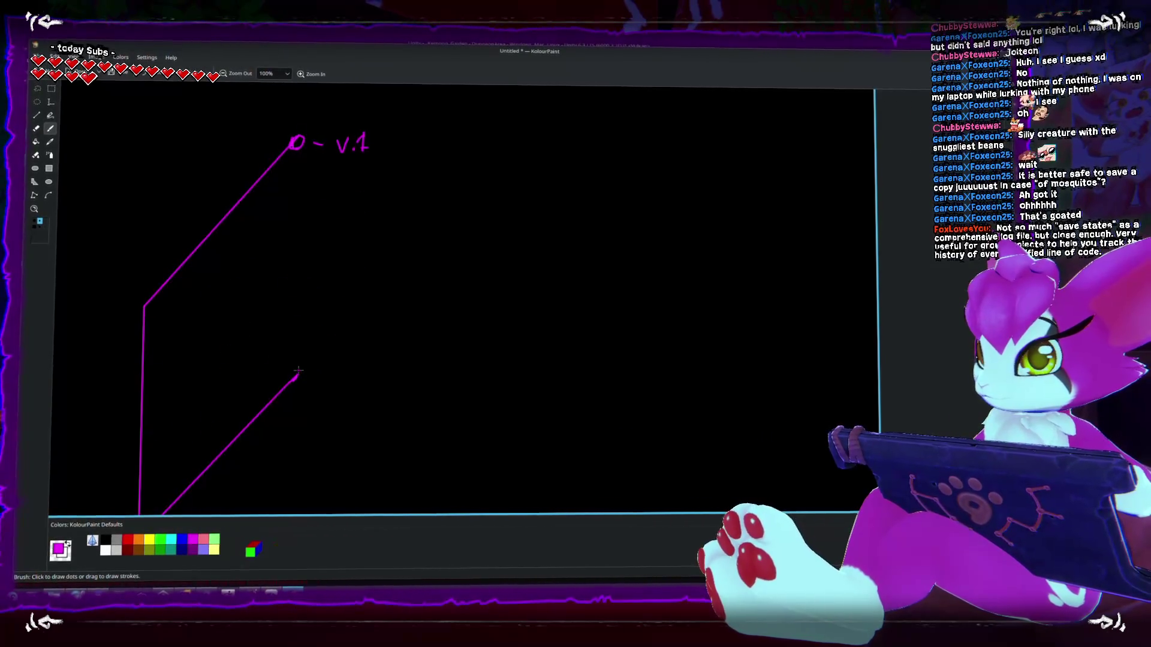
pyautogui.moveTo(286, 152); pyautogui.dragTo(297, 143)
pyautogui.scroll(4, 462, 300)
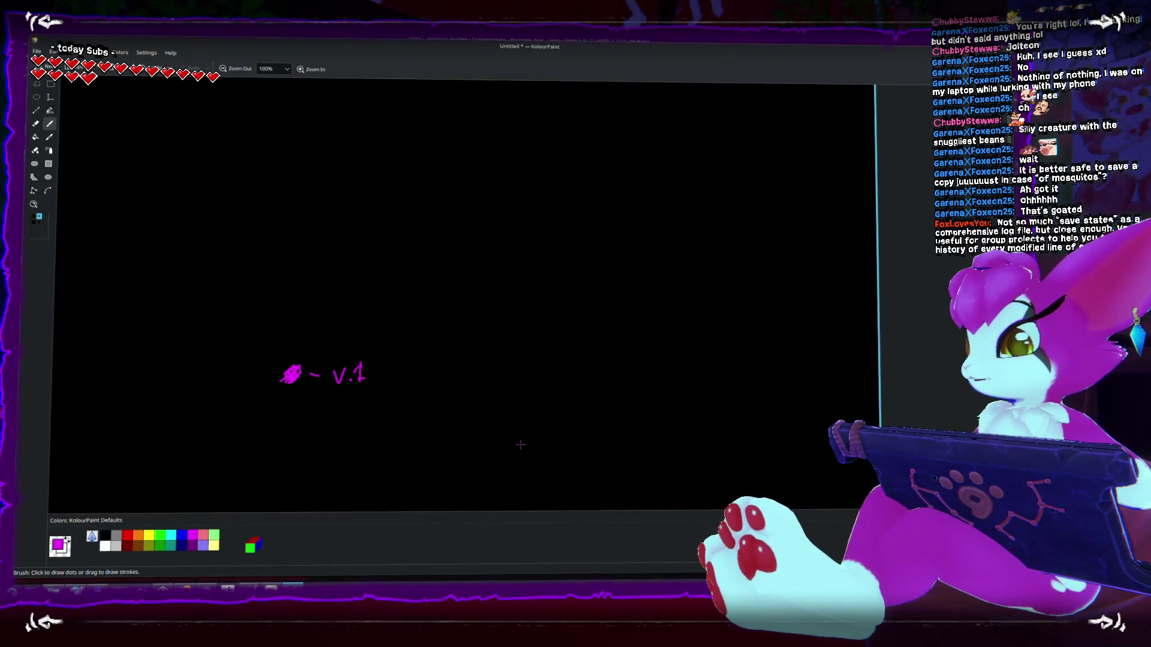
pyautogui.click(161, 536)
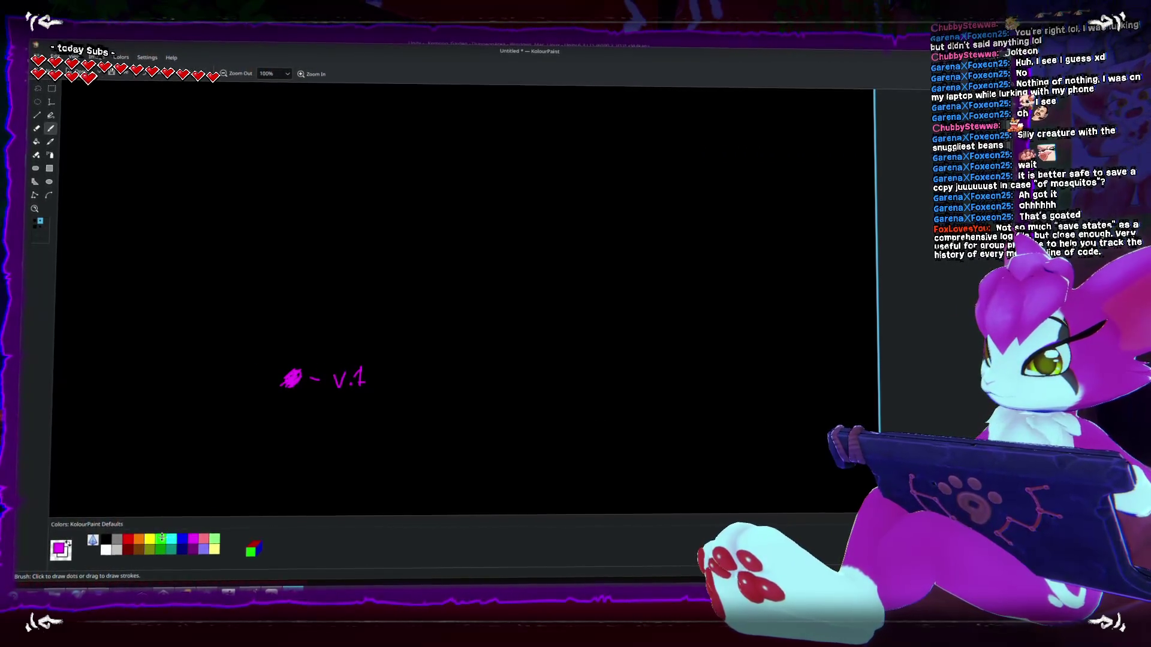
pyautogui.moveTo(303, 366); pyautogui.dragTo(388, 310)
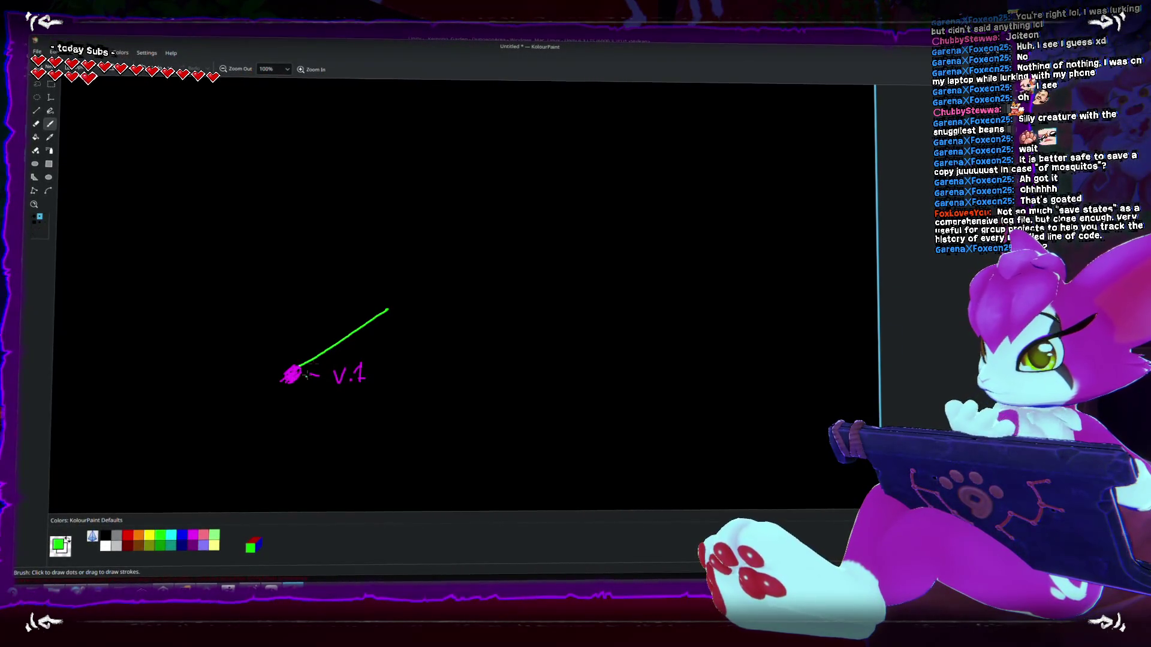
# - Draw six stacked green dot-and-line branches above the 'v.1' mark
pyautogui.moveTo(387, 310); pyautogui.dragTo(446, 306)
pyautogui.moveTo(388, 283); pyautogui.dragTo(451, 275)
pyautogui.moveTo(388, 257); pyautogui.dragTo(454, 246)
pyautogui.moveTo(384, 226); pyautogui.dragTo(450, 221)
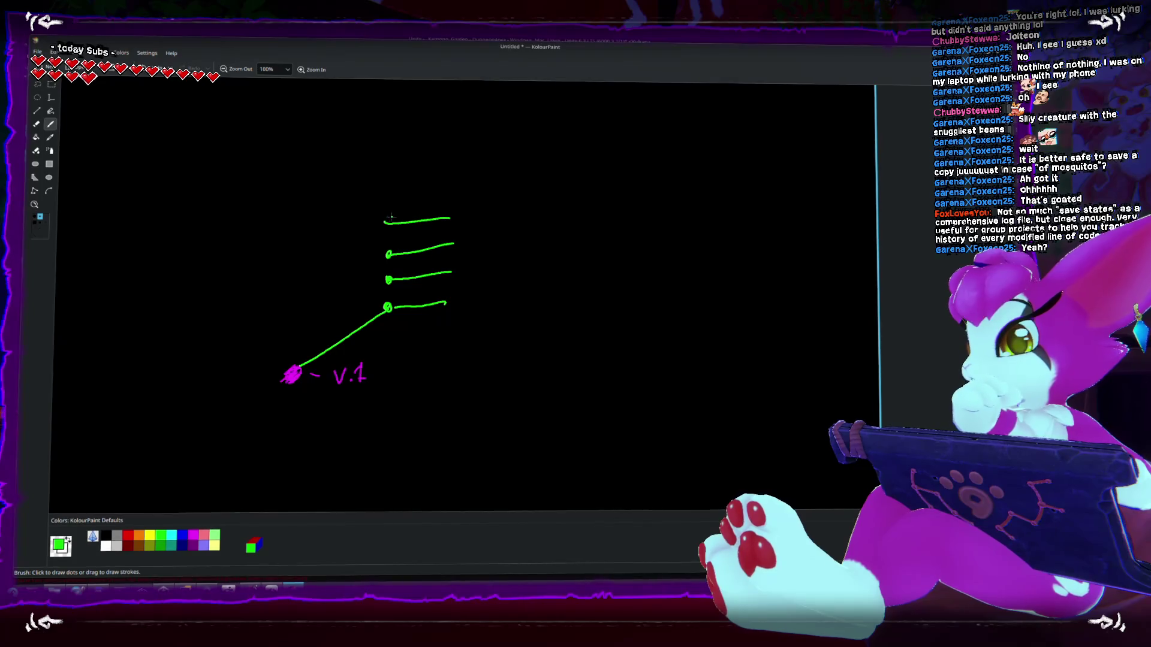
pyautogui.click(388, 220)
pyautogui.moveTo(387, 192); pyautogui.dragTo(460, 187)
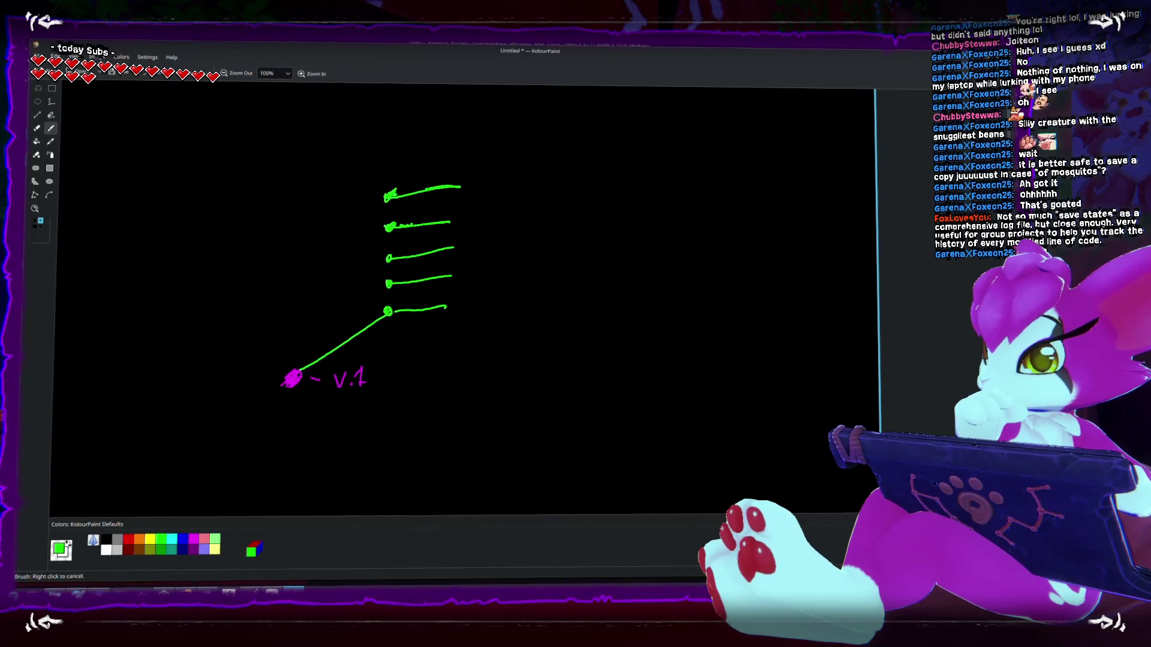
# - Join the green commit dots with a vertical trunk and add a new top node
pyautogui.moveTo(389, 312)
pyautogui.mouseDown()
pyautogui.moveTo(391, 165)
pyautogui.moveTo(458, 159)
pyautogui.mouseUp()
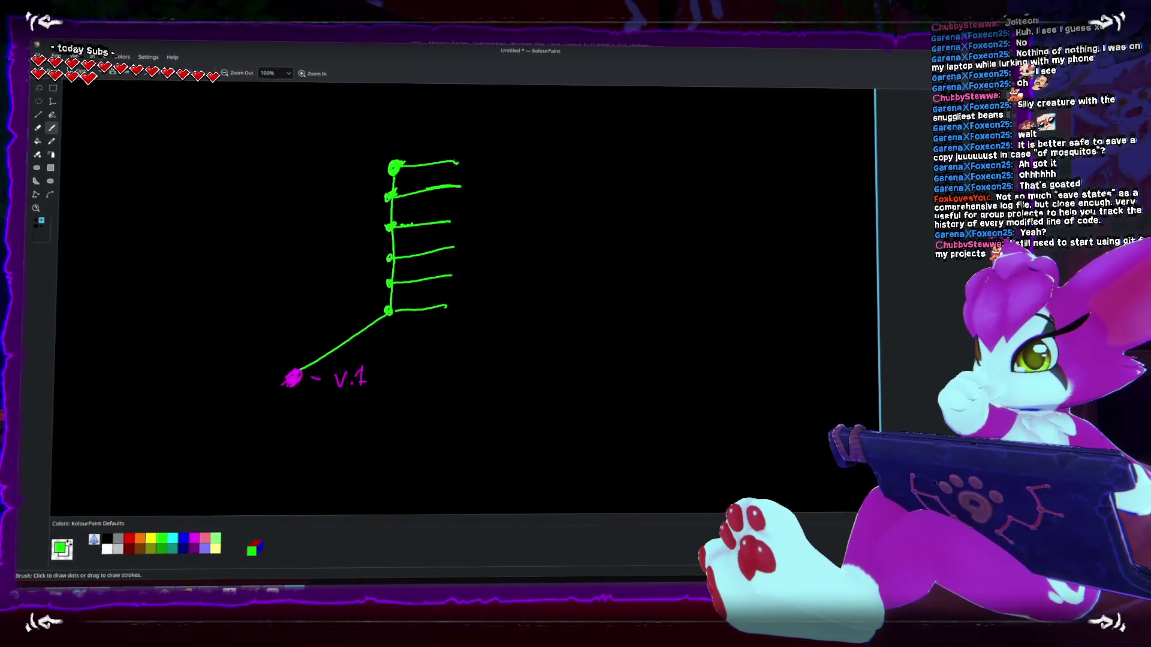
pyautogui.click(422, 241)
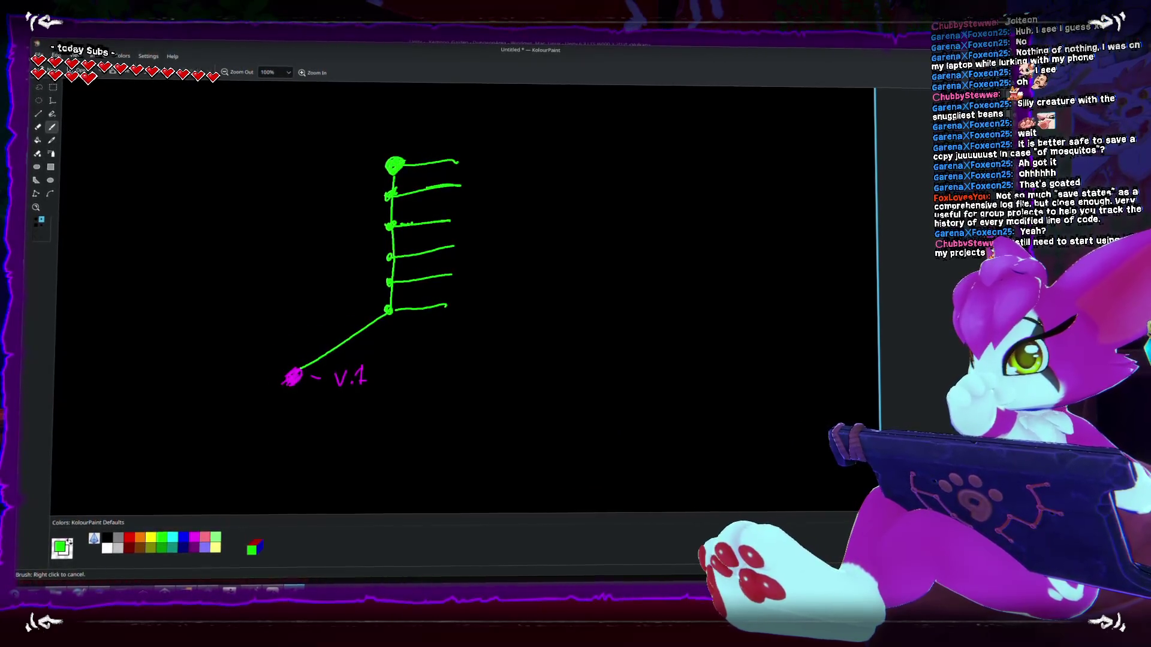
pyautogui.click(193, 535)
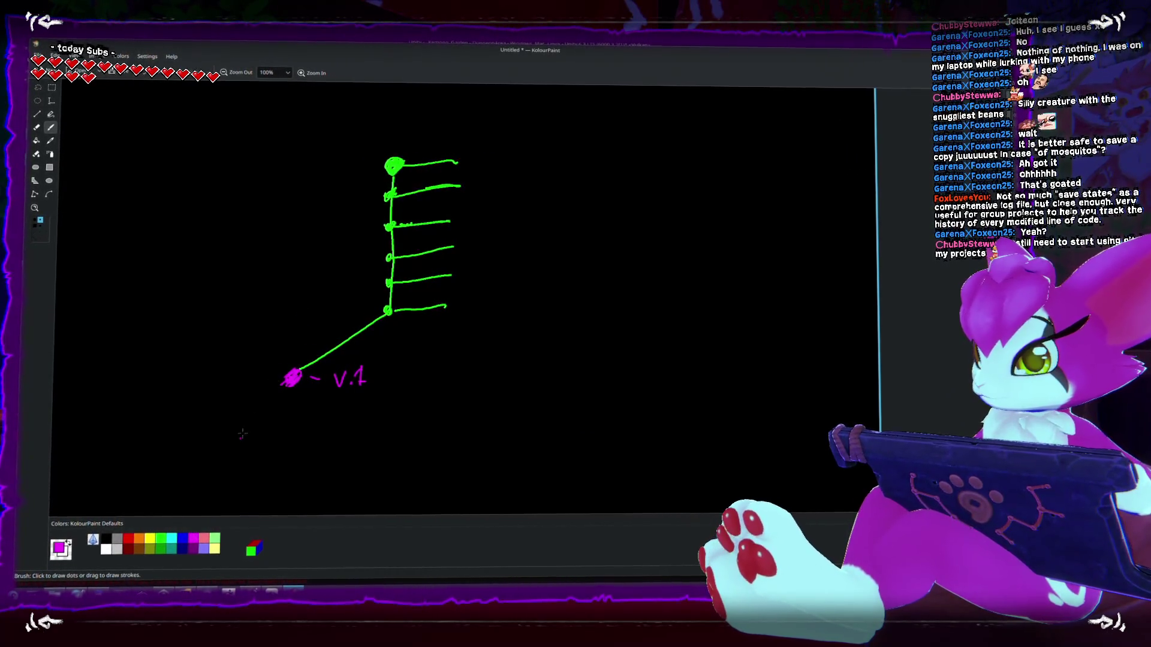
# - Brush a magenta line from V.1 up to a 'v1.1' node linked from the green branch, labelled 'Main'
pyautogui.moveTo(292, 362); pyautogui.dragTo(318, 99)
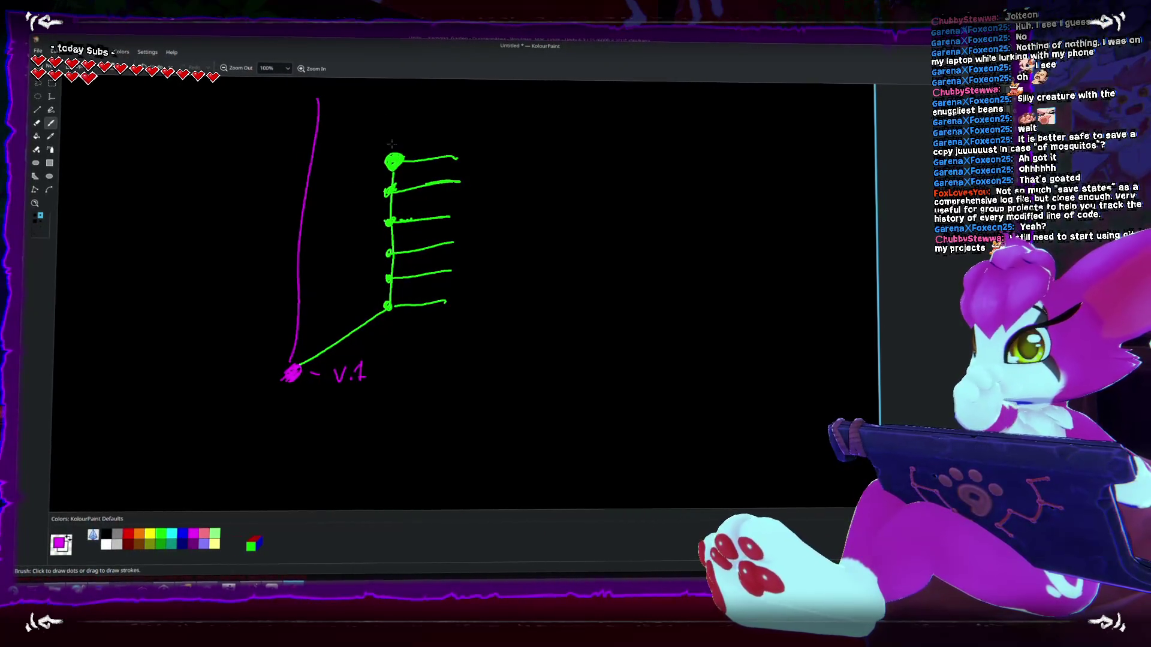
pyautogui.moveTo(394, 157)
pyautogui.mouseDown()
pyautogui.moveTo(310, 97)
pyautogui.moveTo(325, 102)
pyautogui.moveTo(295, 315)
pyautogui.moveTo(308, 123)
pyautogui.mouseUp()
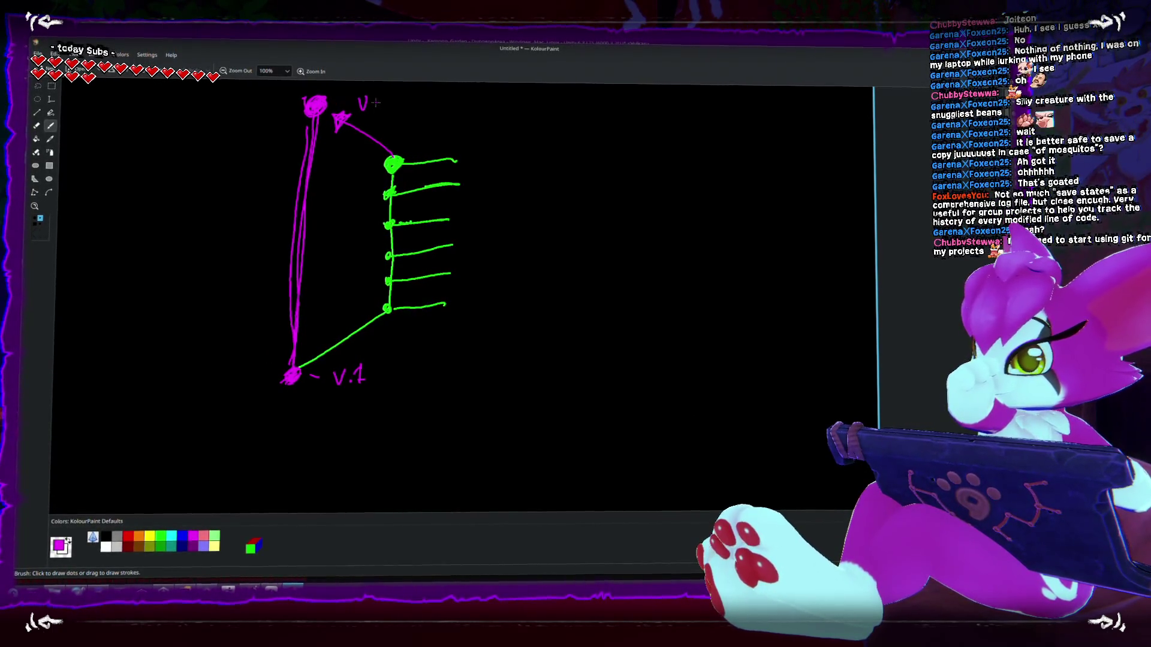
pyautogui.click(396, 121)
pyautogui.moveTo(379, 94)
pyautogui.mouseDown()
pyautogui.moveTo(378, 112)
pyautogui.moveTo(408, 114)
pyautogui.mouseUp()
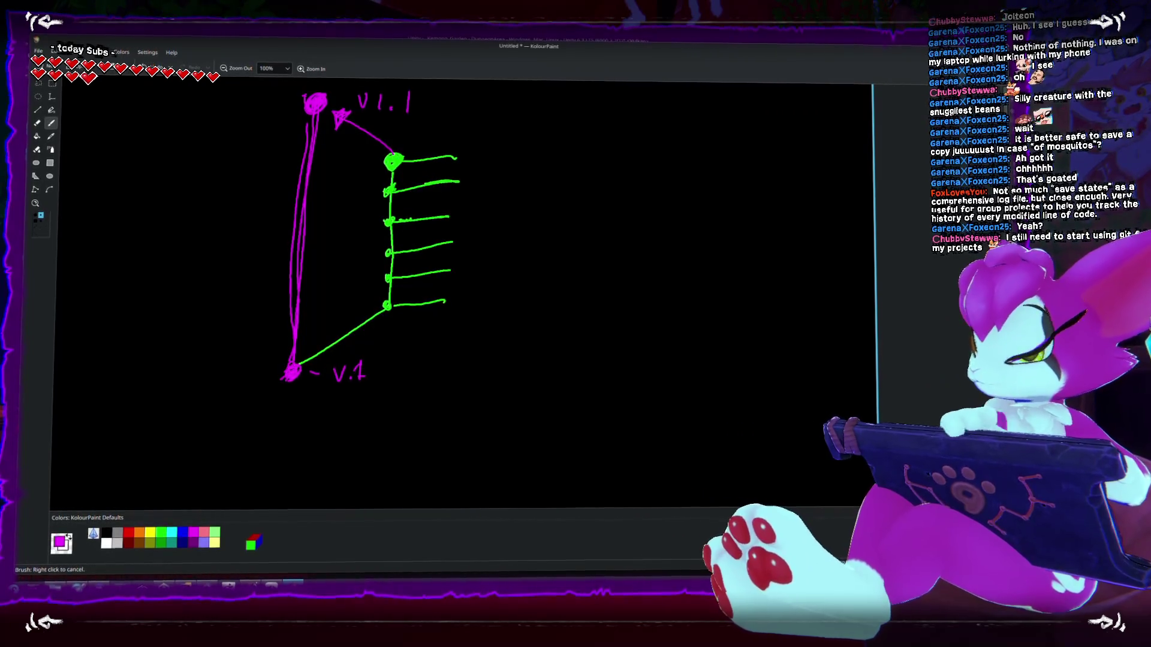
pyautogui.moveTo(303, 436); pyautogui.dragTo(354, 423)
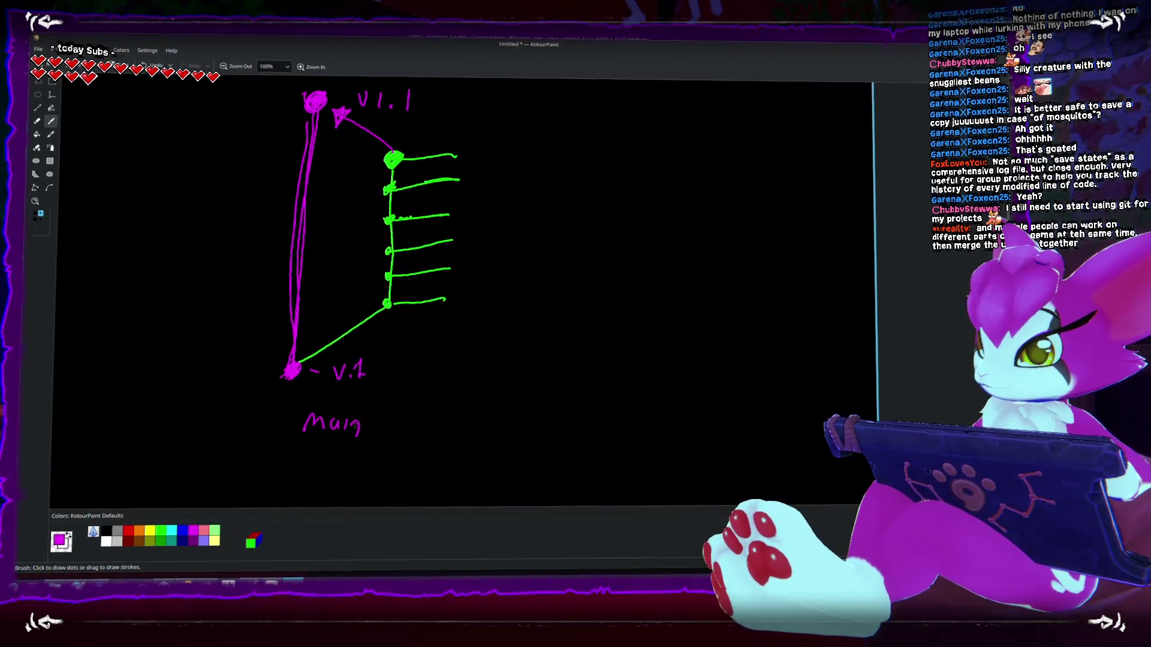
pyautogui.moveTo(359, 433); pyautogui.dragTo(359, 434)
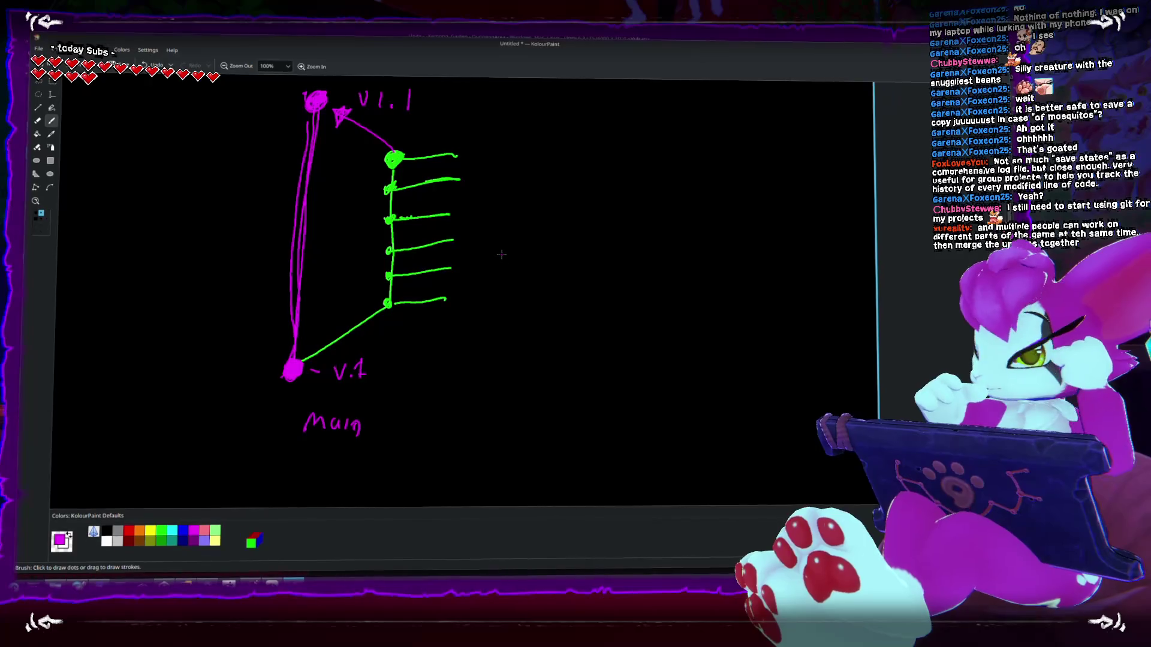
pyautogui.moveTo(502, 220); pyautogui.dragTo(502, 243)
# - Finish handwriting 'Hp' to the right of the green branch lines
pyautogui.moveTo(502, 232); pyautogui.dragTo(514, 230)
pyautogui.moveTo(513, 220); pyautogui.dragTo(514, 244)
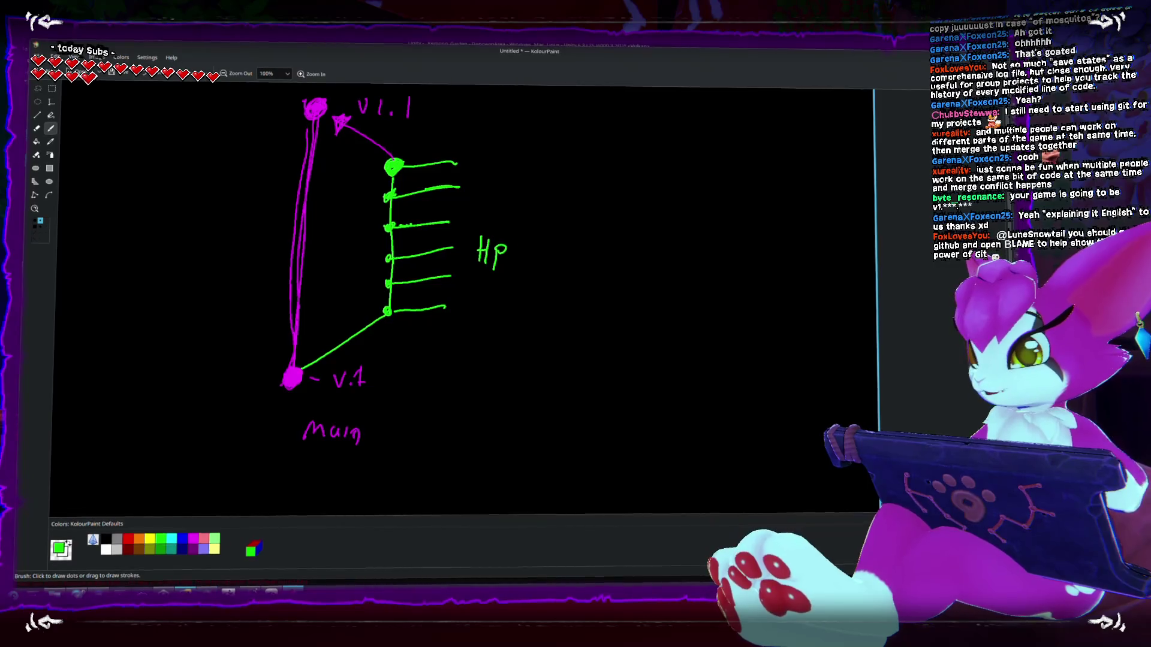
# - Cycle between Rider, the Unity editor and the branch drawing with Alt+Tab
pyautogui.hotkey('alt', 'Tab')
pyautogui.scroll(7, 273, 337)
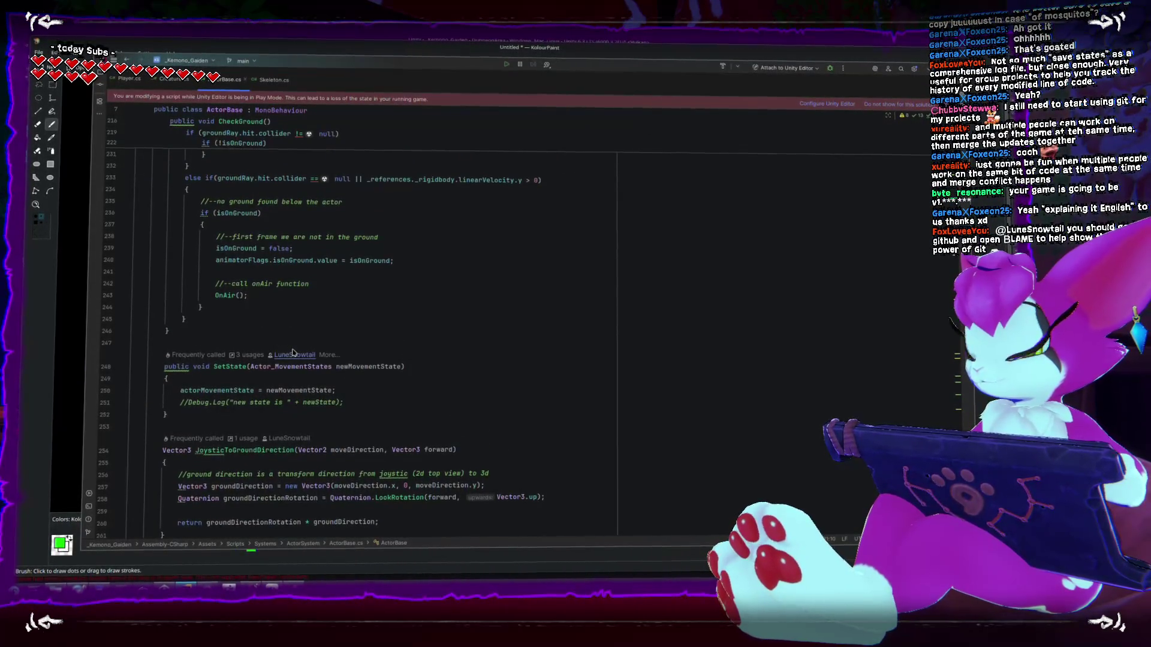
pyautogui.scroll(1, 401, 290)
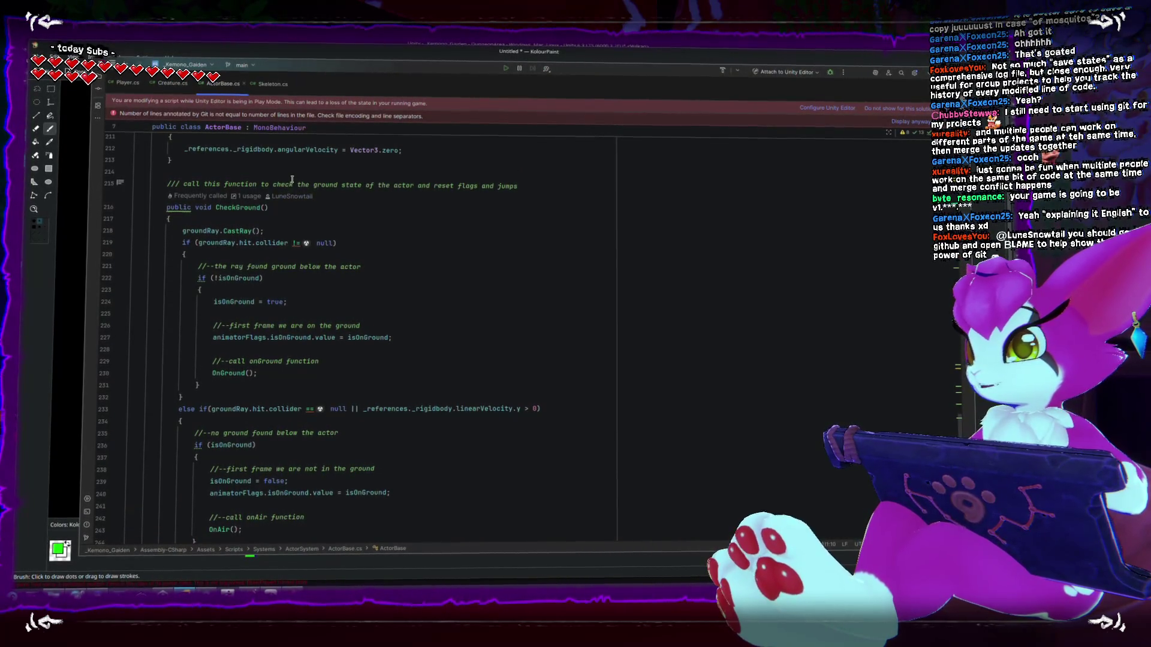
pyautogui.hotkey('alt', 'Tab')
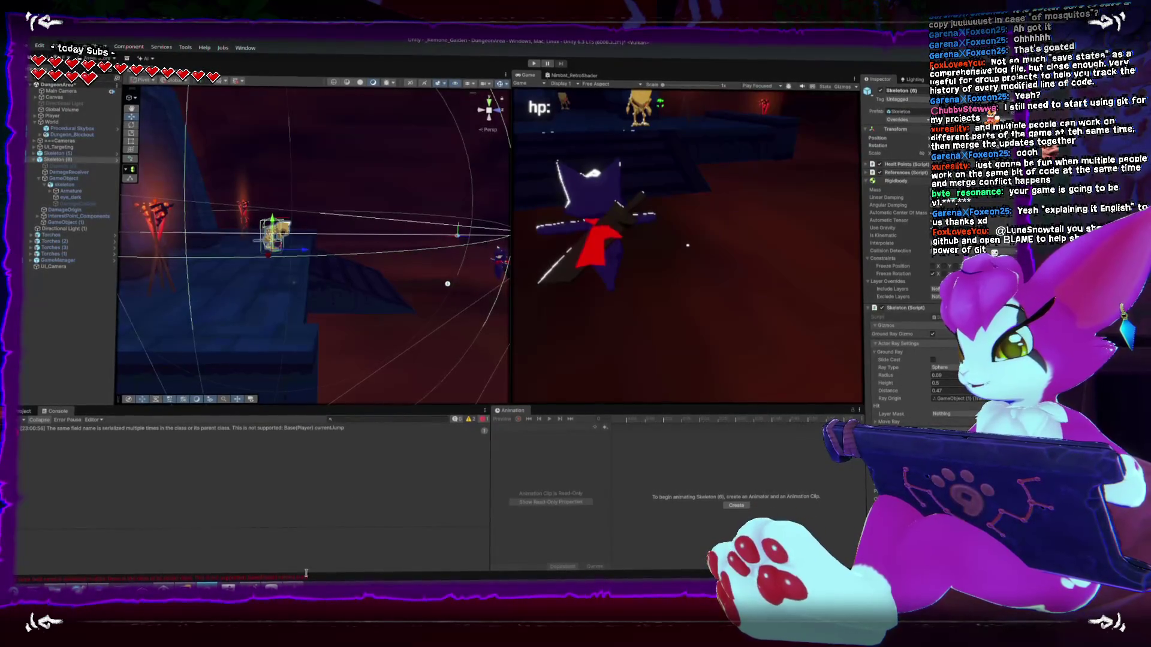
pyautogui.hotkey('alt', 'Tab')
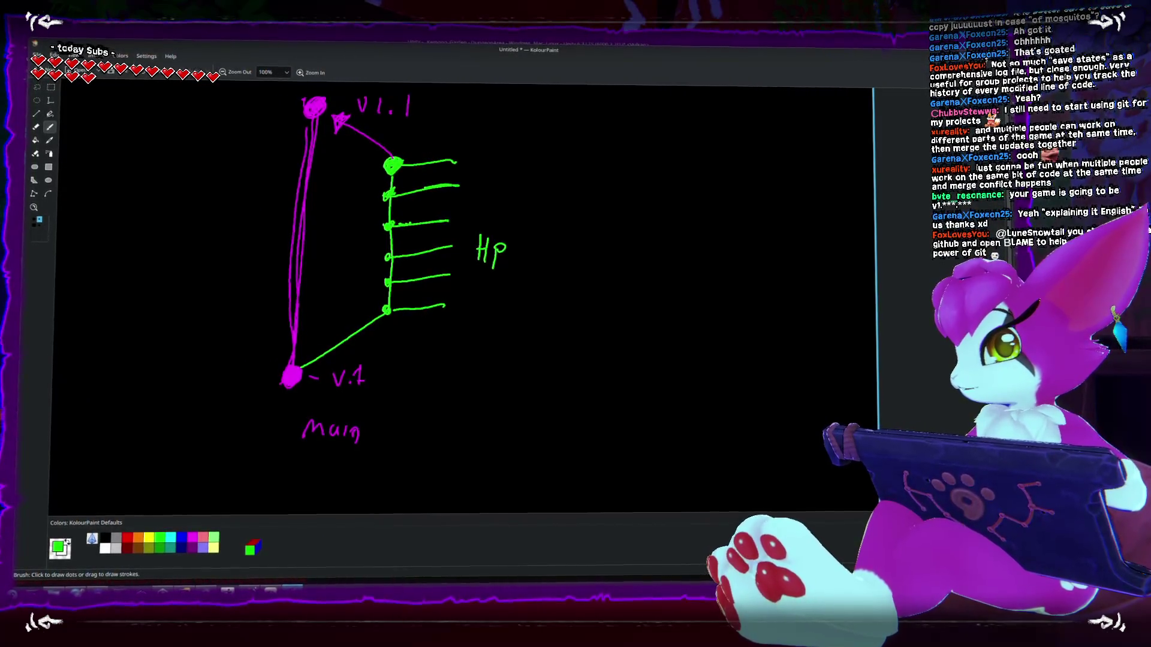
pyautogui.hotkey('alt', 'Tab')
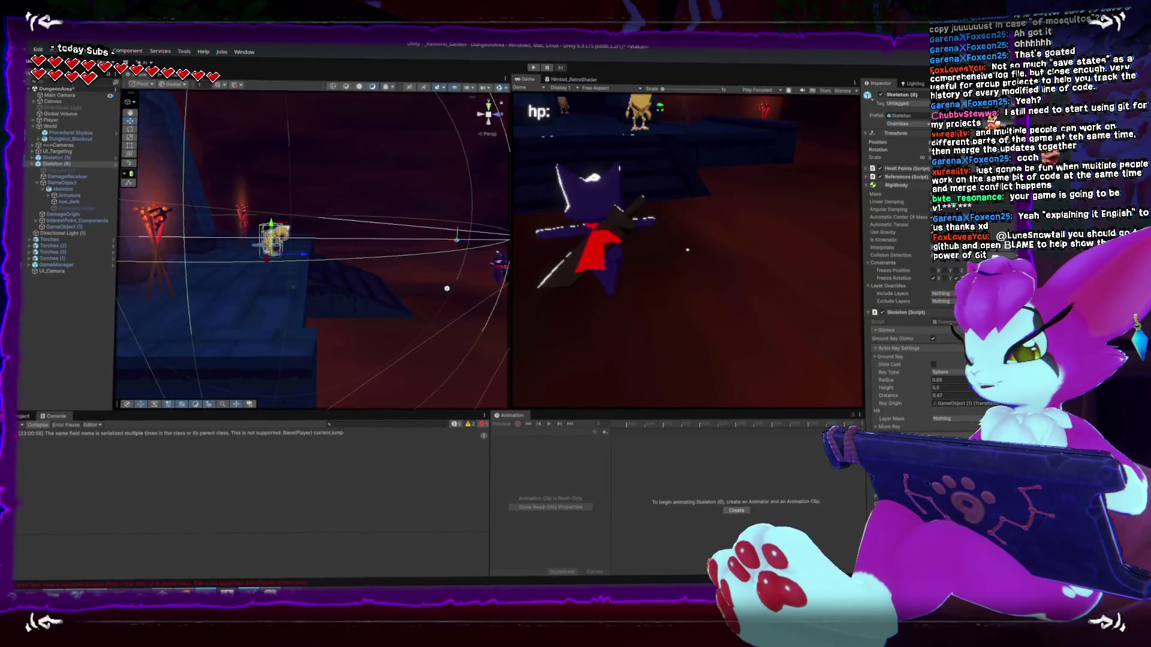
pyautogui.hotkey('alt', 'Tab')
# - Quit Rider via Confirm Exit, orbit the Unity scene, and bring Skeleton.cs back up
pyautogui.hotkey('alt', 'F4')
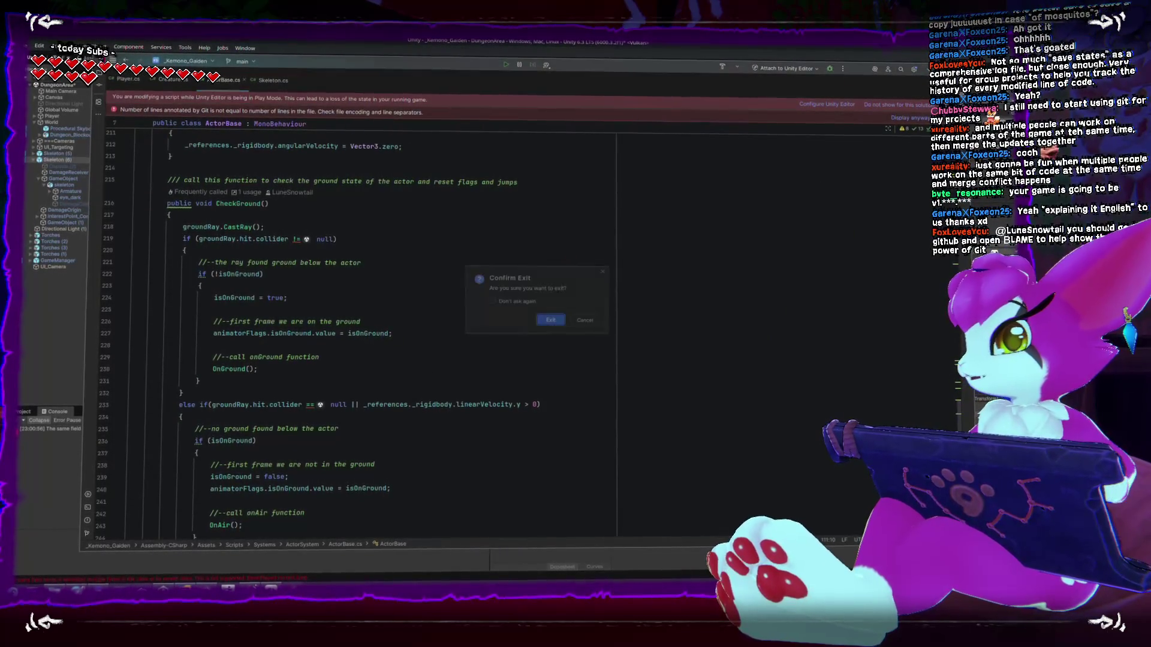
pyautogui.click(553, 325)
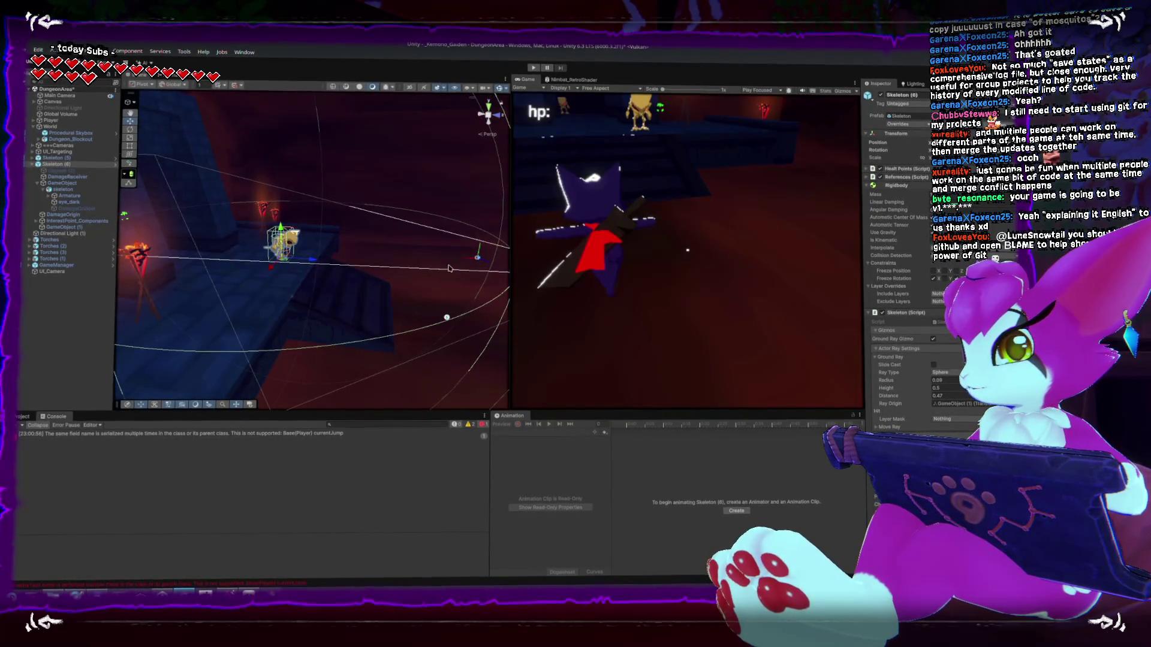
pyautogui.moveTo(356, 239); pyautogui.dragTo(414, 234)
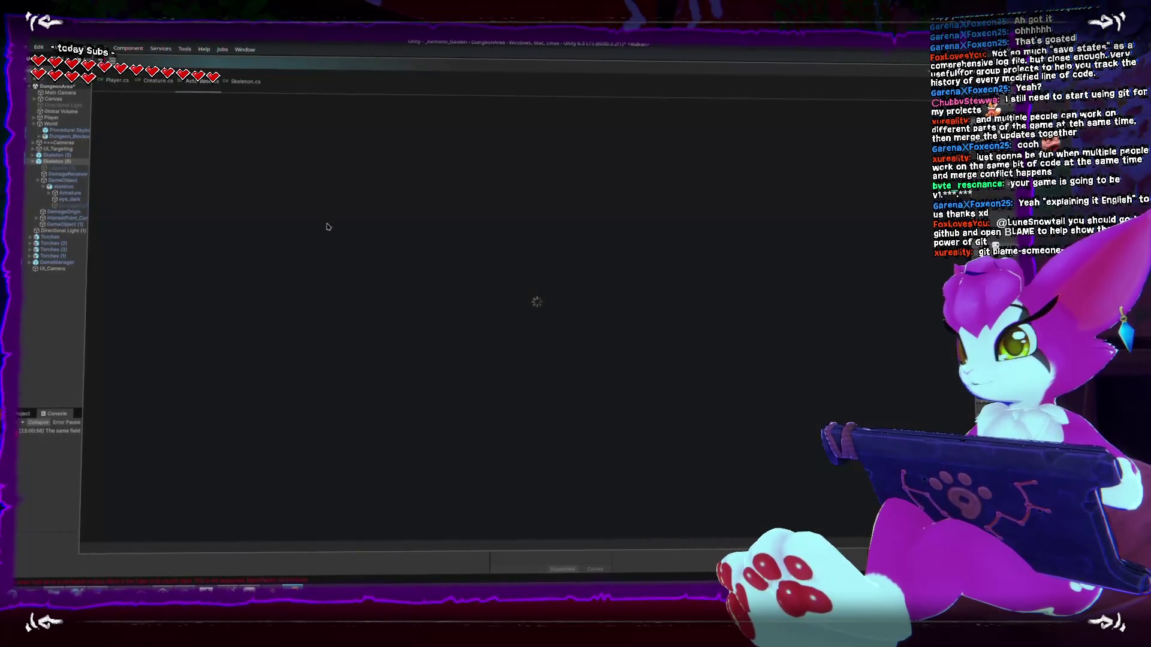
pyautogui.hotkey('ctrl', 'Tab')
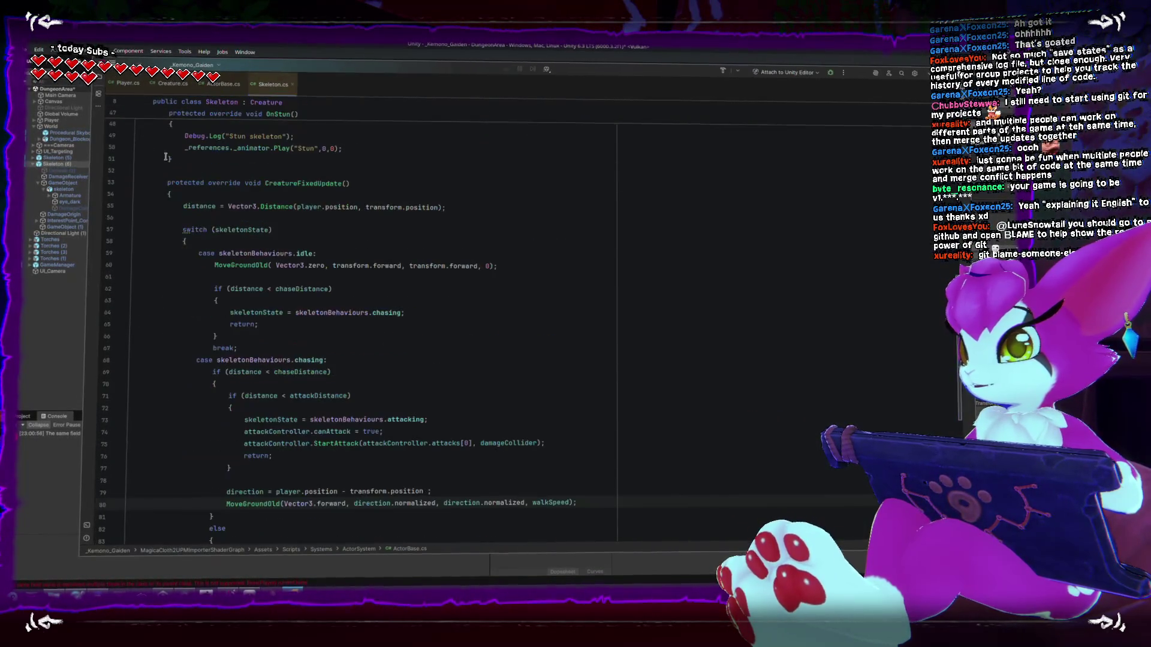
# - Annotate Skeleton.cs with Git blame and view the 'Skeleton behaviour updated' commit details
pyautogui.scroll(15, 262, 180)
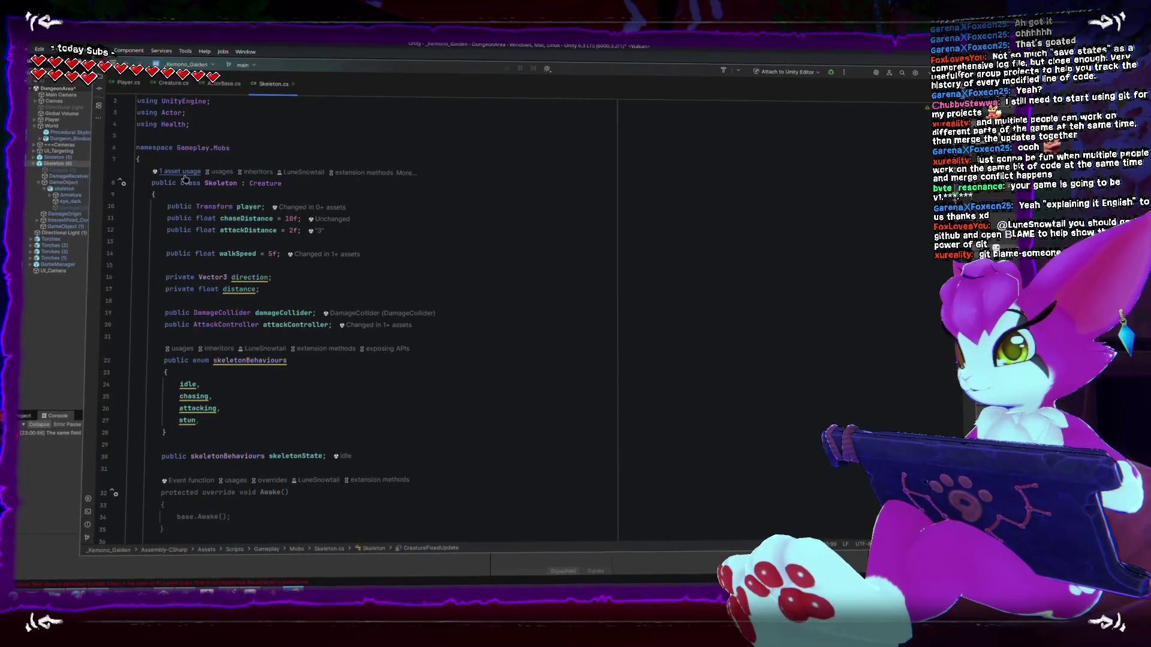
pyautogui.click(231, 168)
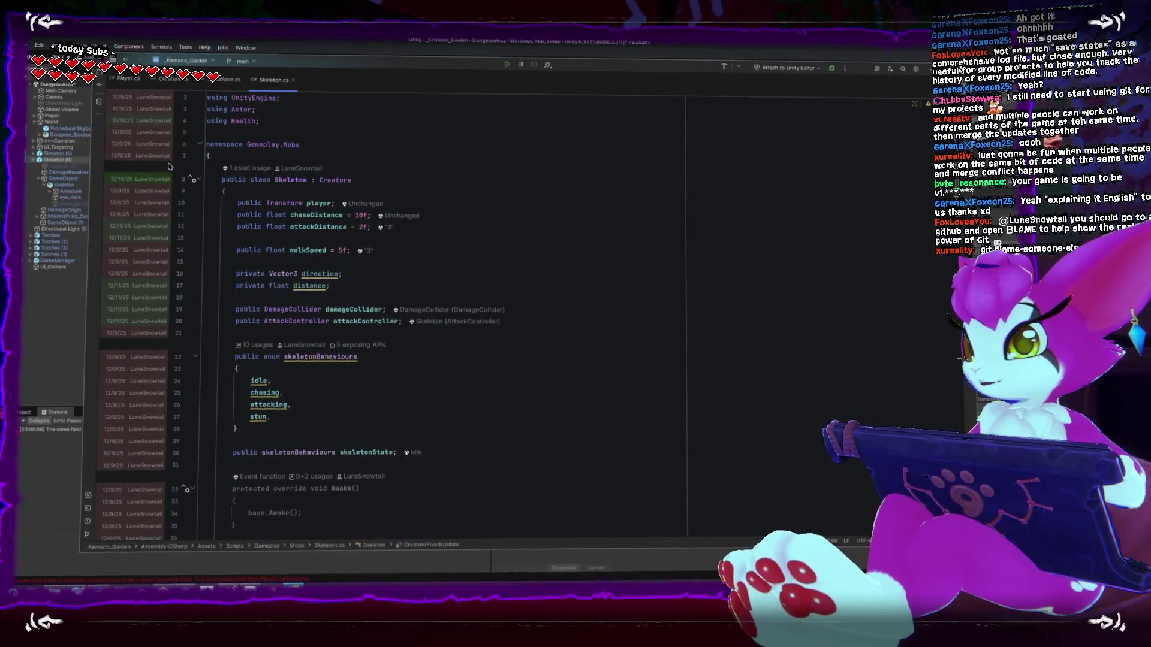
pyautogui.scroll(-2, 151, 140)
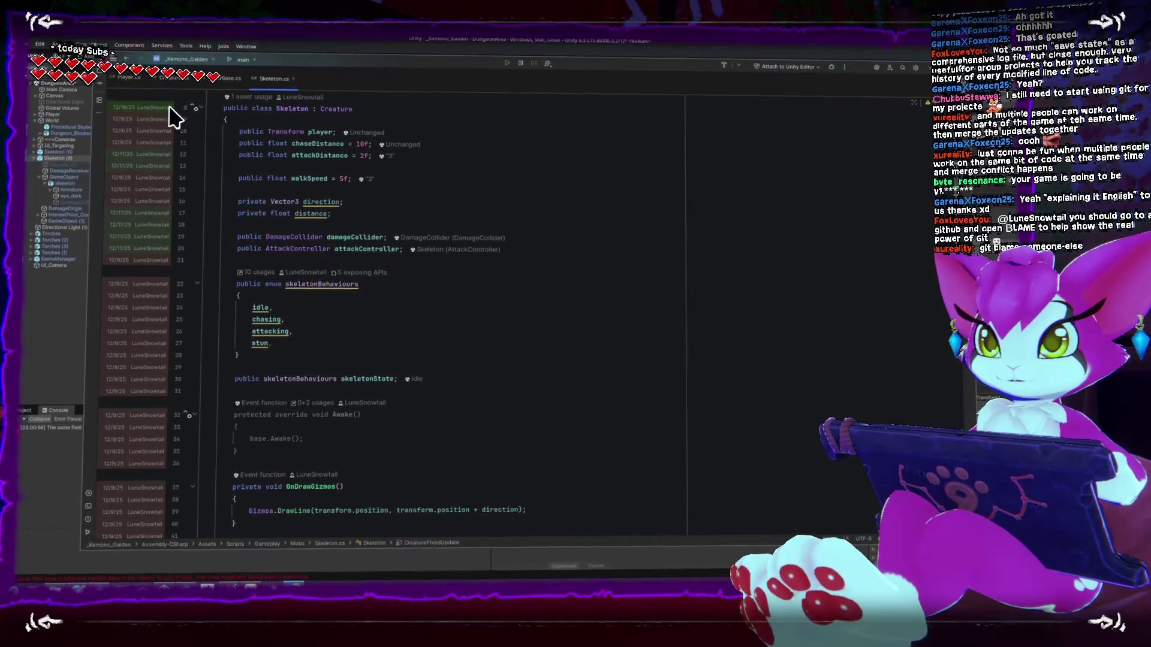
pyautogui.moveTo(153, 178)
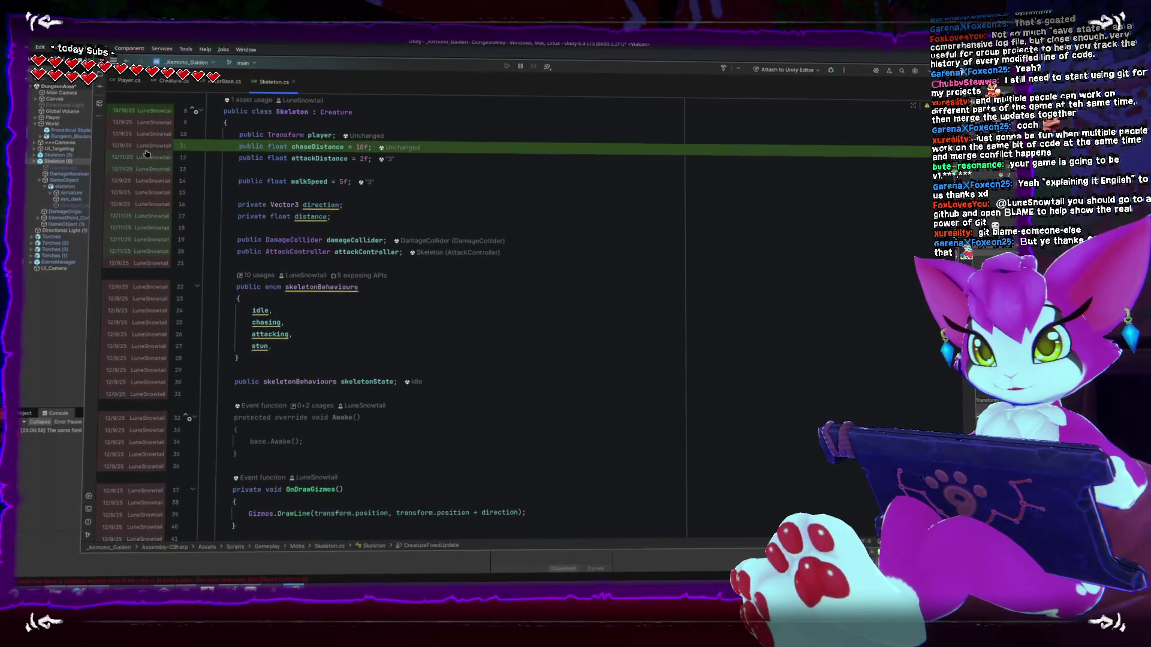
pyautogui.moveTo(140, 200)
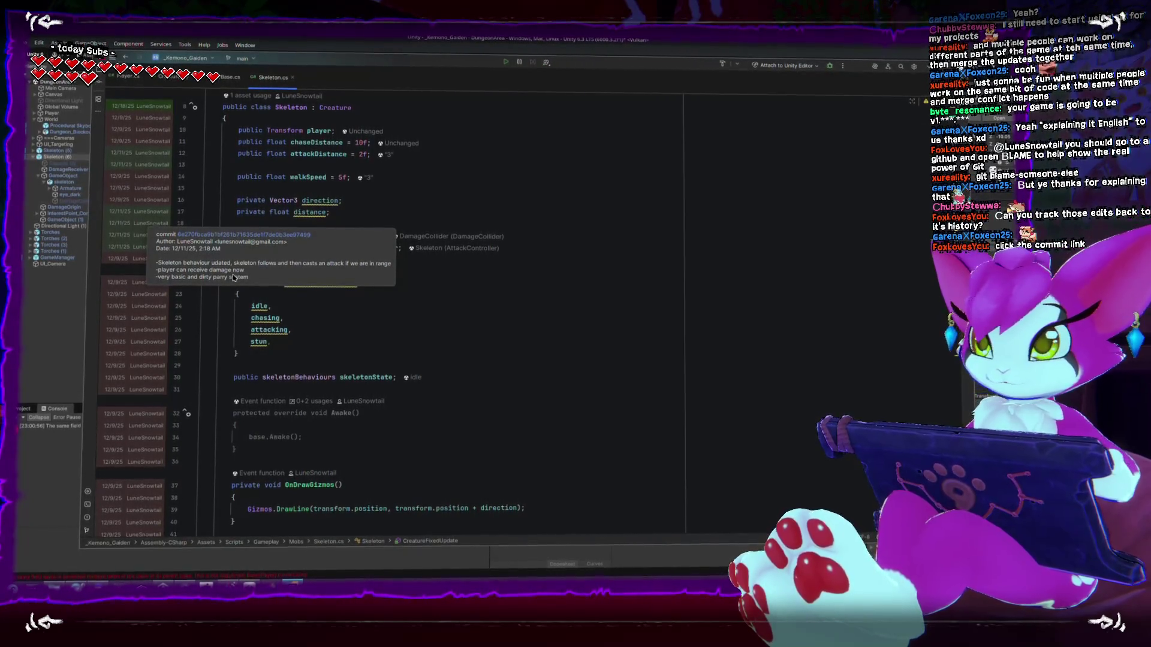
# - Open the 'Skeleton behaviour updated' commit from its blame popup in the Git log
pyautogui.click(248, 232)
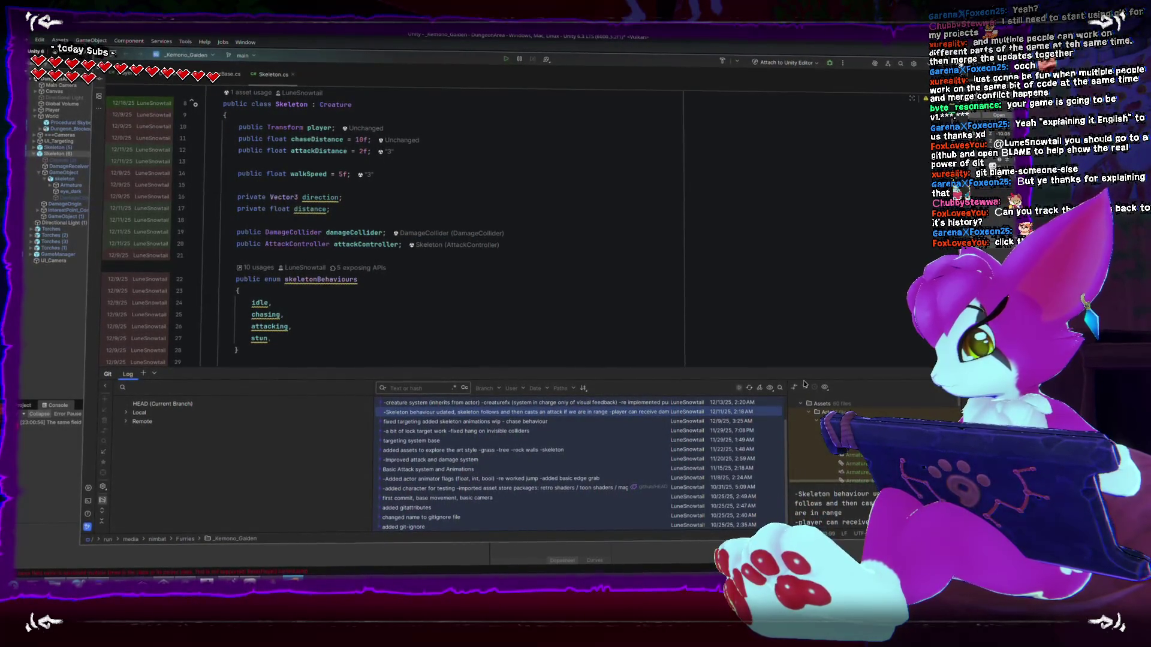
# - Browse the remote and local branches in the Git log, then hide Skeleton.cs's blame annotations
pyautogui.scroll(-3, 839, 431)
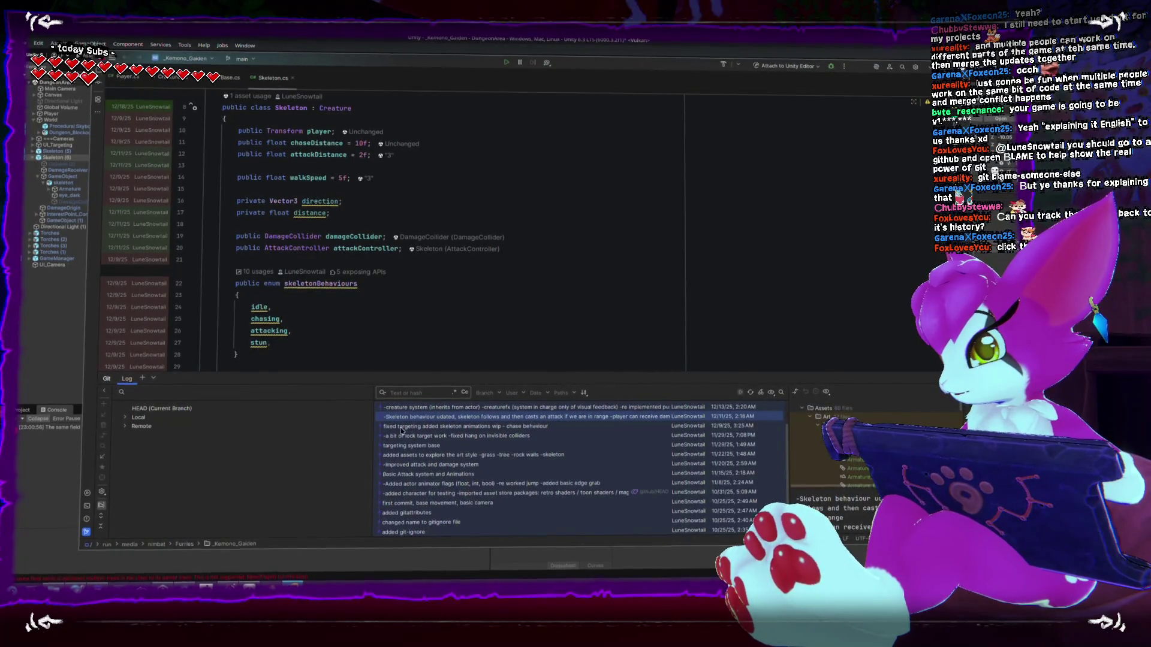
pyautogui.click(125, 426)
pyautogui.click(123, 418)
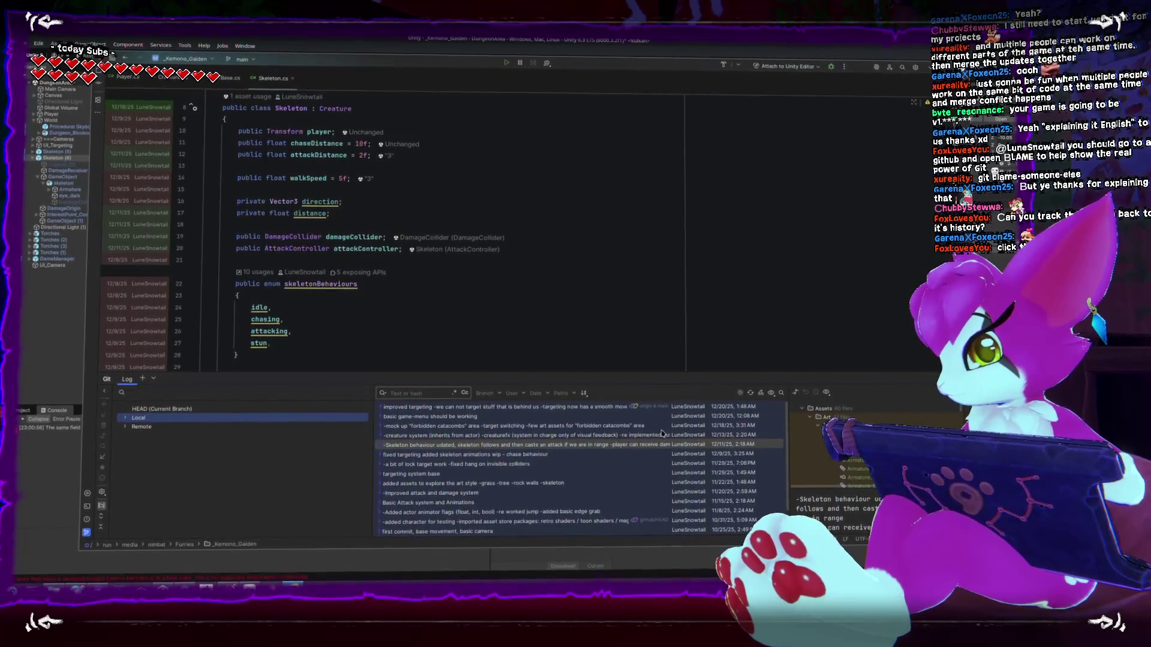
pyautogui.scroll(-1, 458, 467)
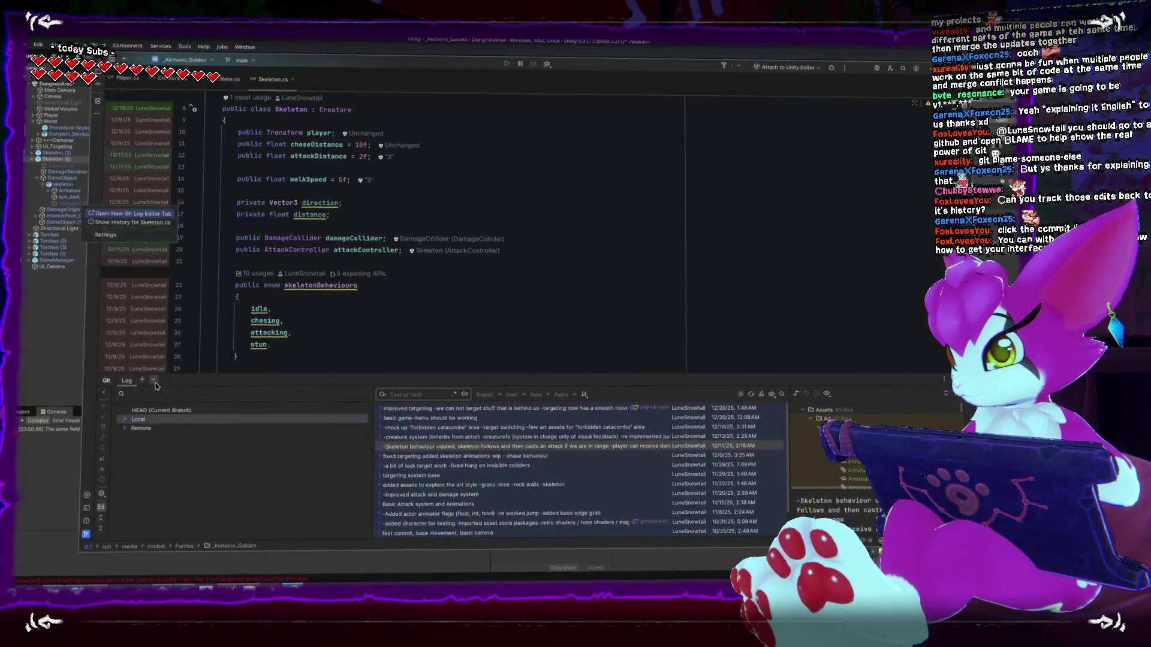
pyautogui.click(274, 82)
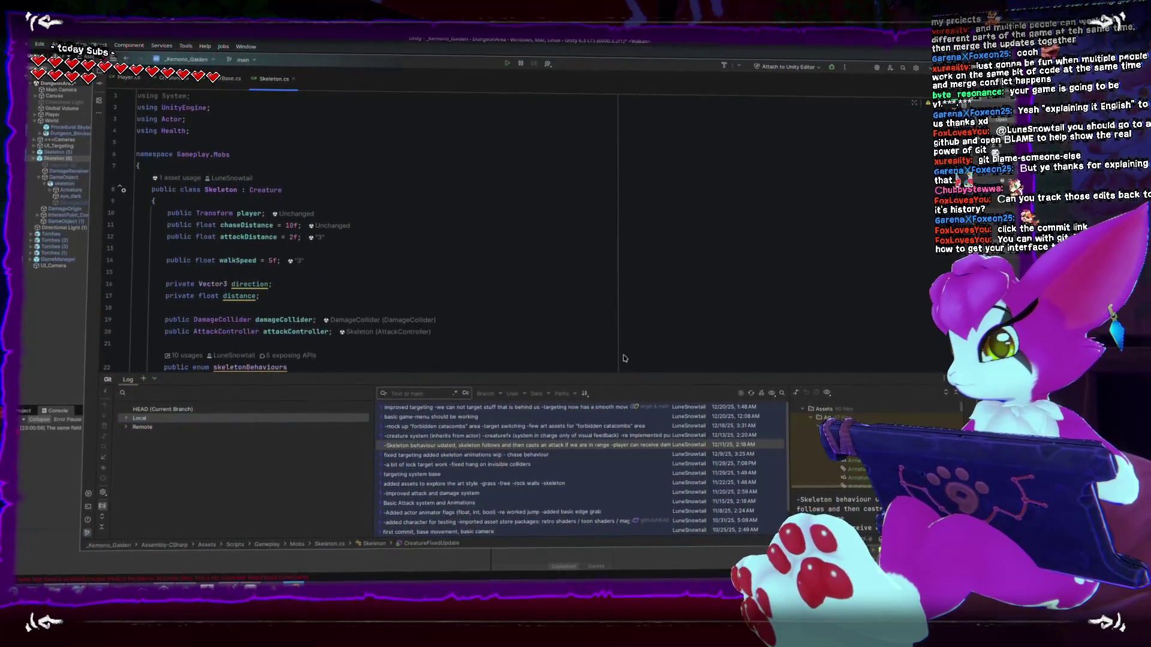
# - Hide the Git tool window, scroll through Skeleton.cs, then bring up the Forgejo homepage in Firefox
pyautogui.click(906, 366)
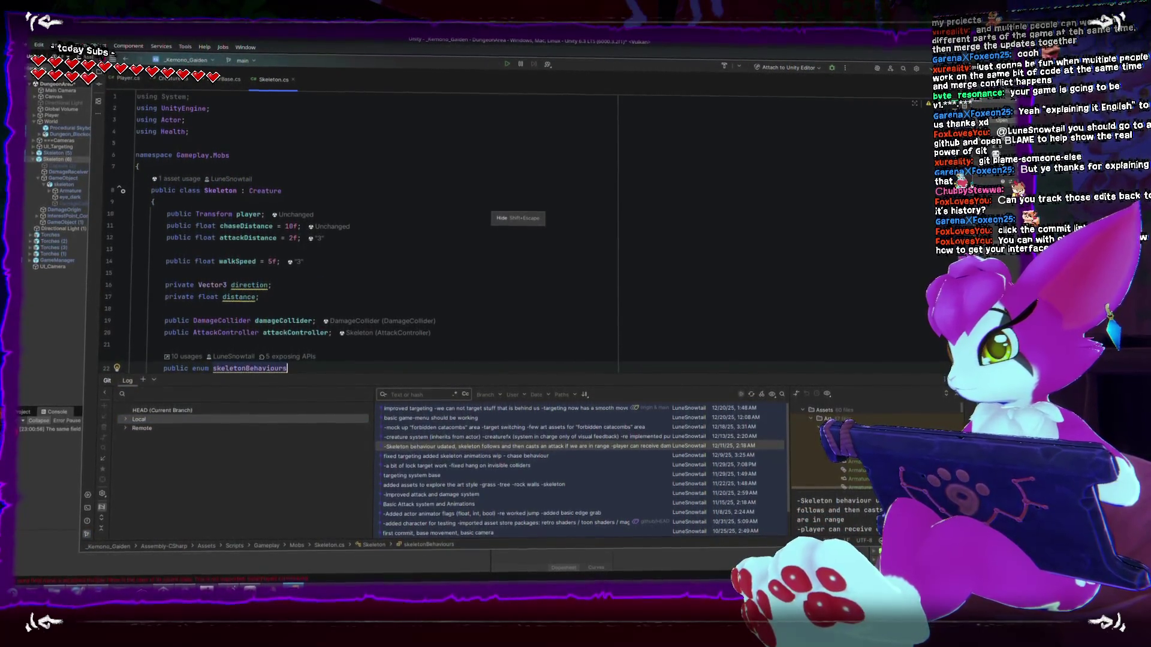
pyautogui.hotkey('shift', 'Escape')
pyautogui.scroll(-10, 442, 384)
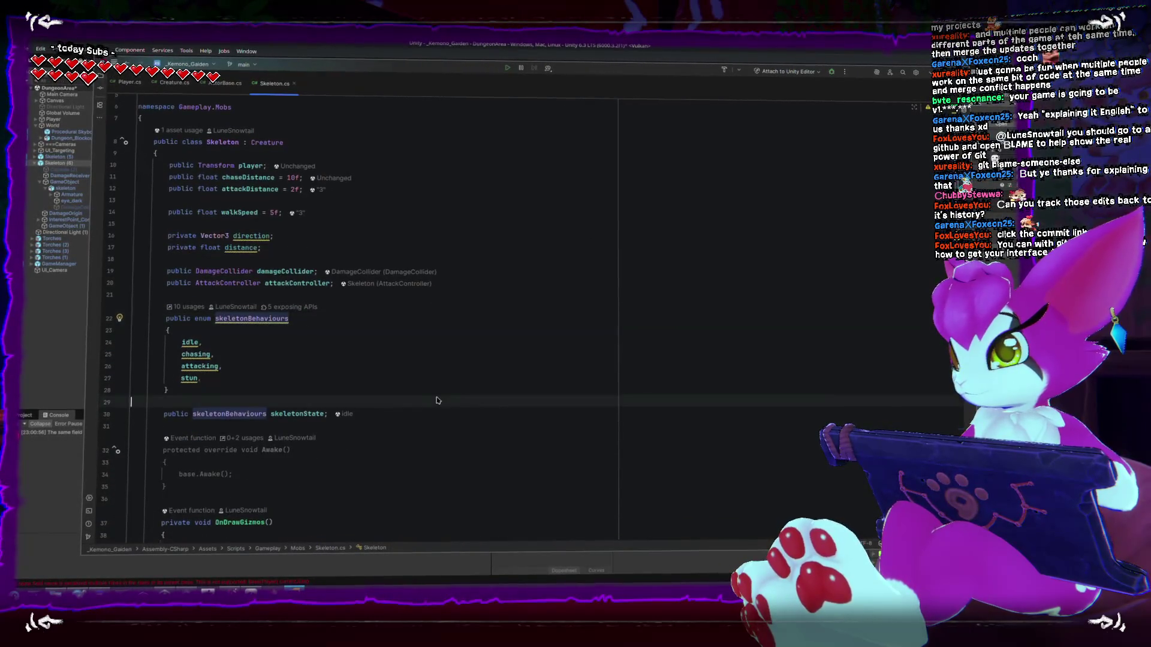
pyautogui.scroll(-5, 488, 368)
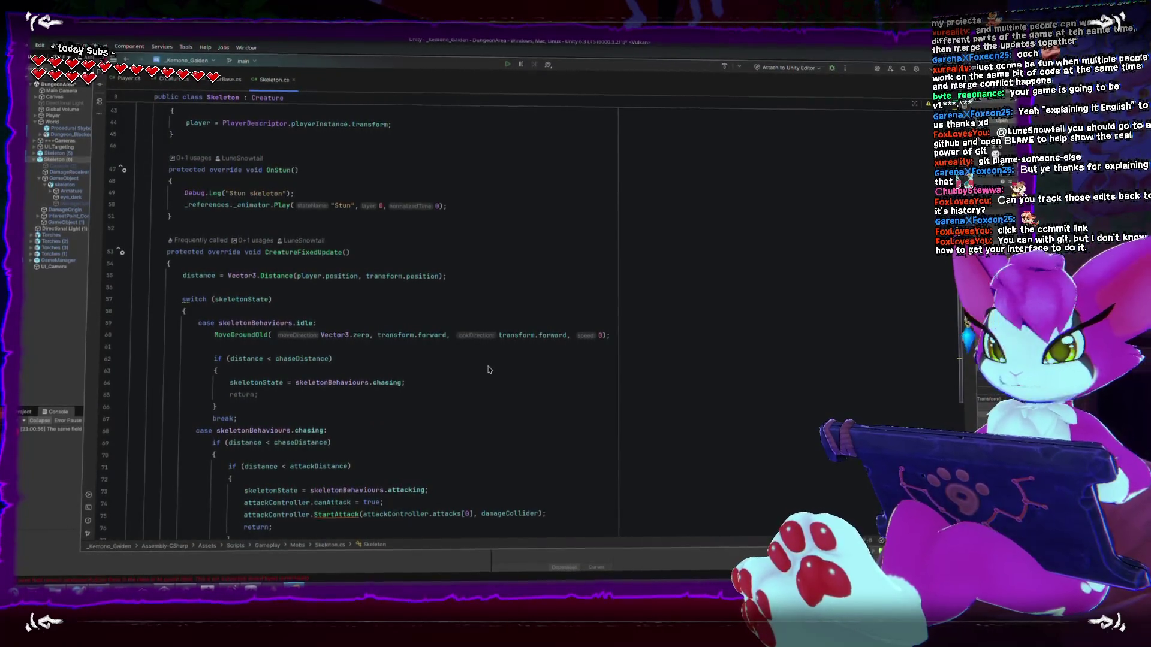
pyautogui.scroll(-1, 466, 358)
pyautogui.scroll(-9, 466, 358)
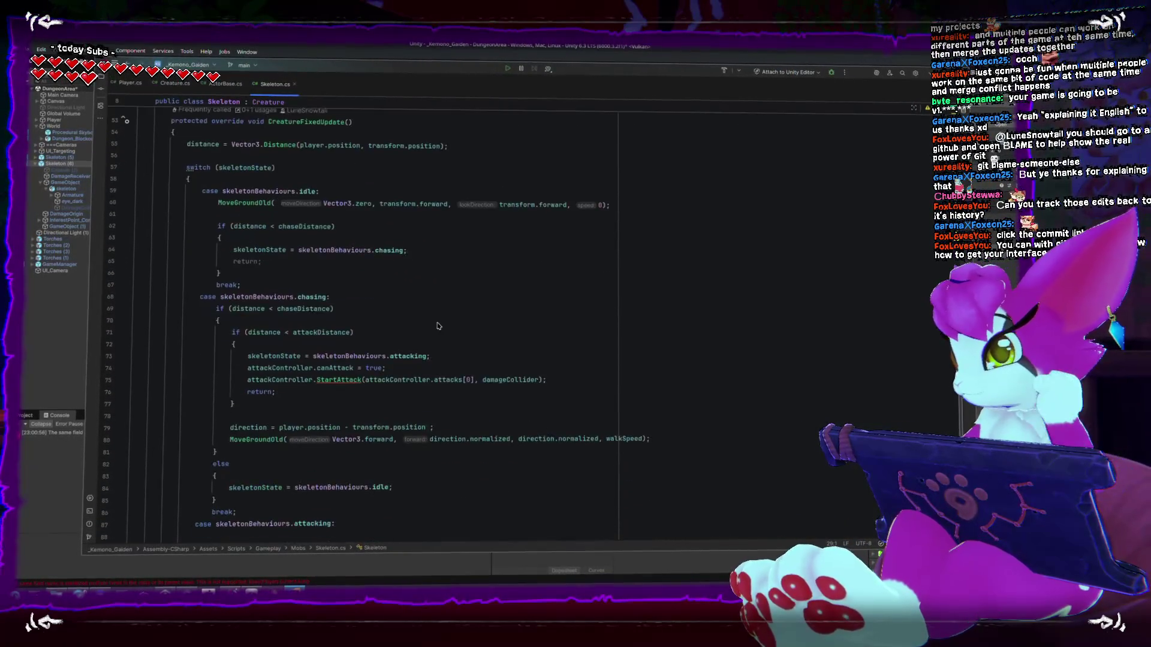
pyautogui.scroll(13, 430, 310)
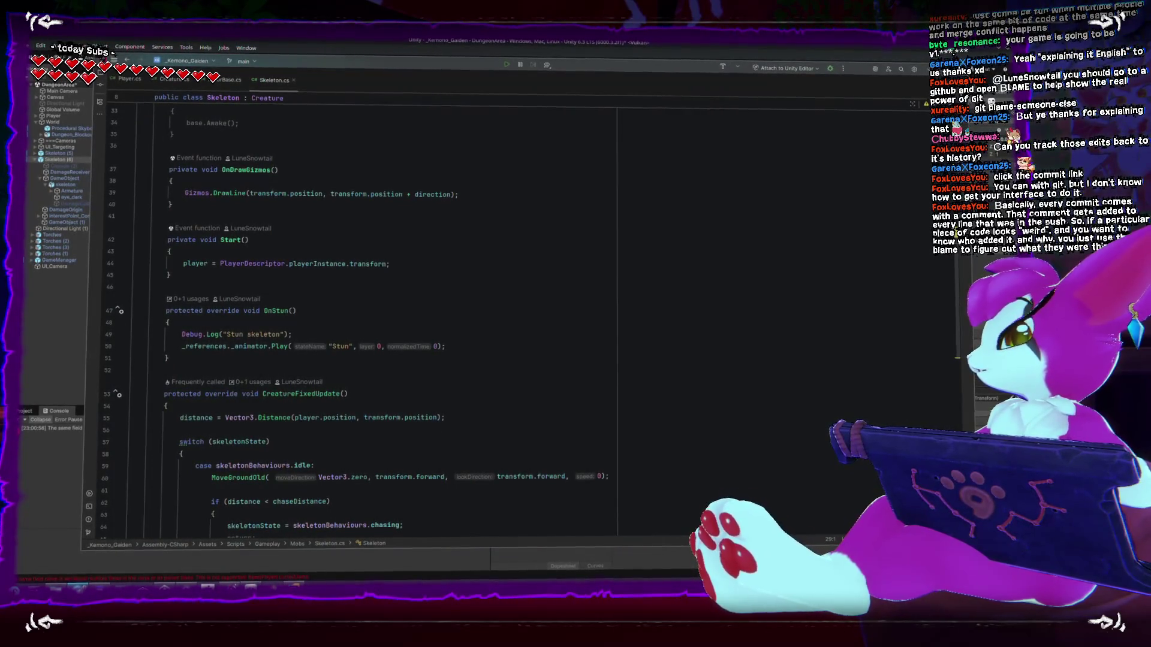
pyautogui.hotkey('alt', 'Tab')
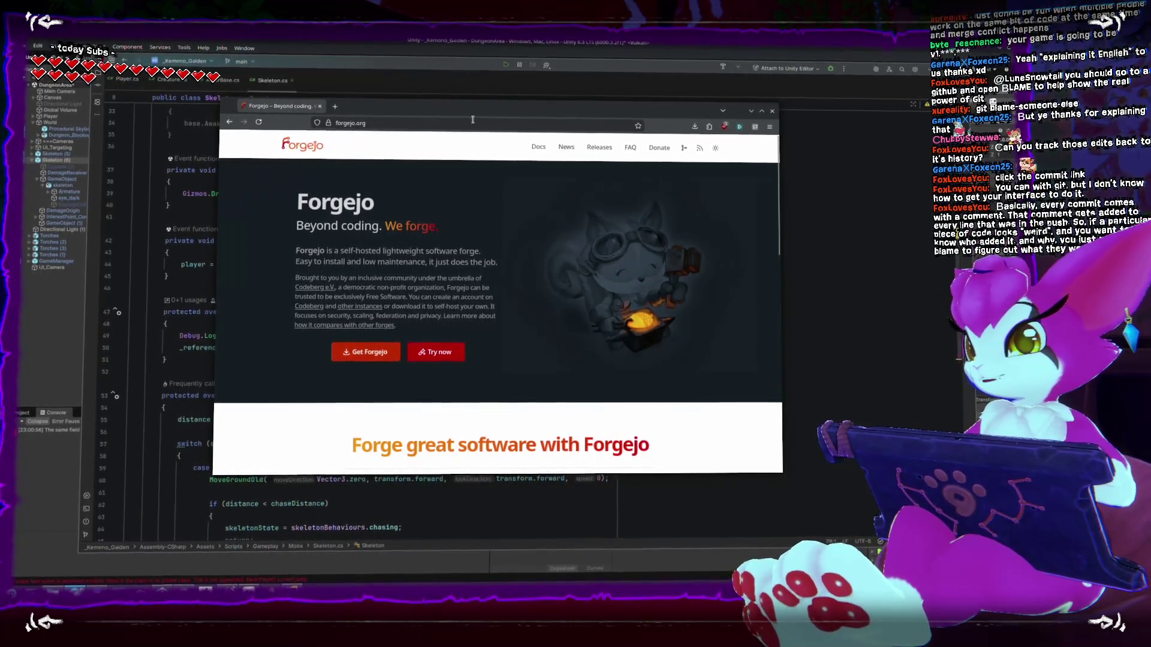
# - Minimize Firefox and toggle the Git Blame annotations on Skeleton.cs on and off twice
pyautogui.click(751, 113)
pyautogui.hotkey('ctrl', 'alt', 'shift', 'a')
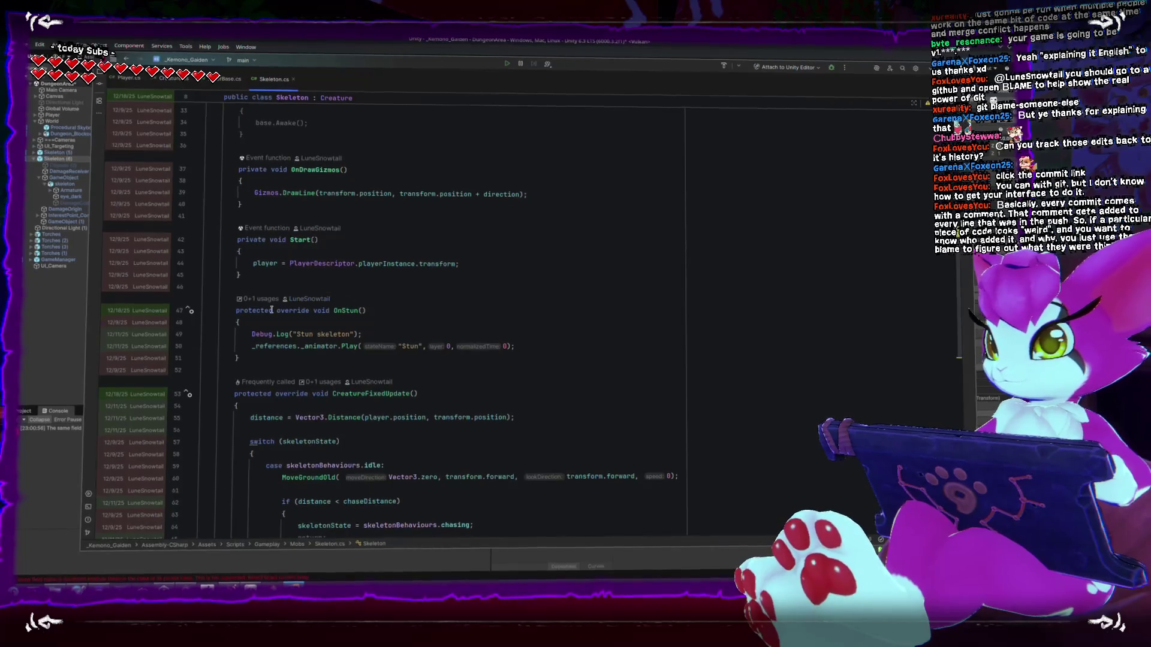
pyautogui.press('Escape')
pyautogui.click(243, 297)
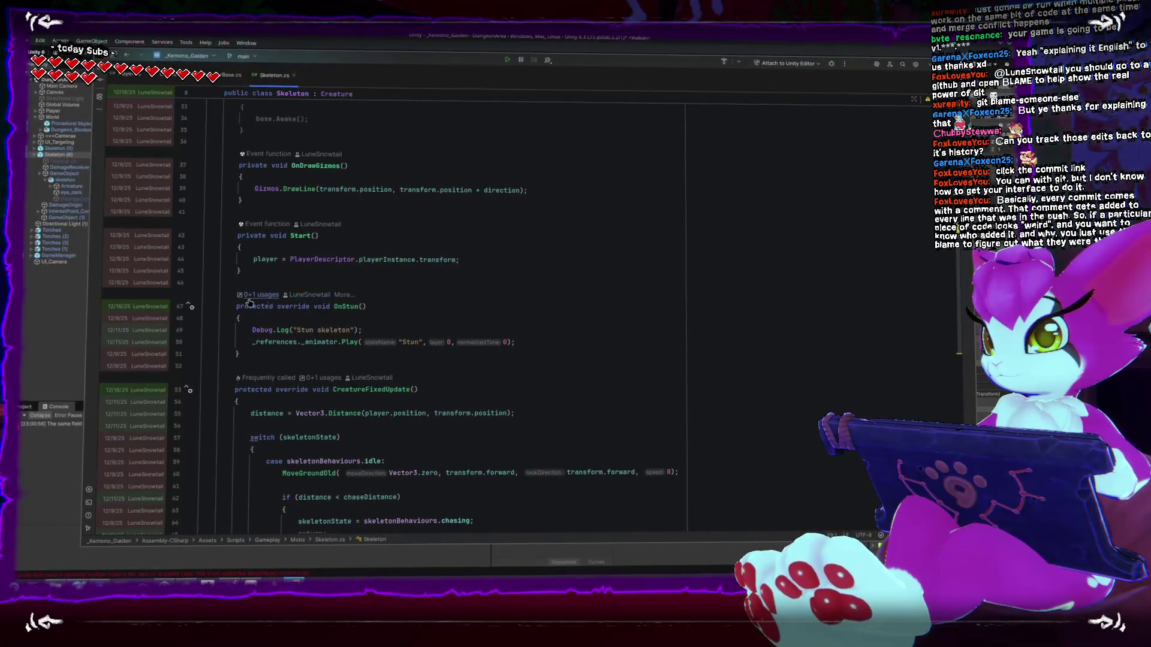
pyautogui.scroll(-1, 190, 282)
pyautogui.press('Escape')
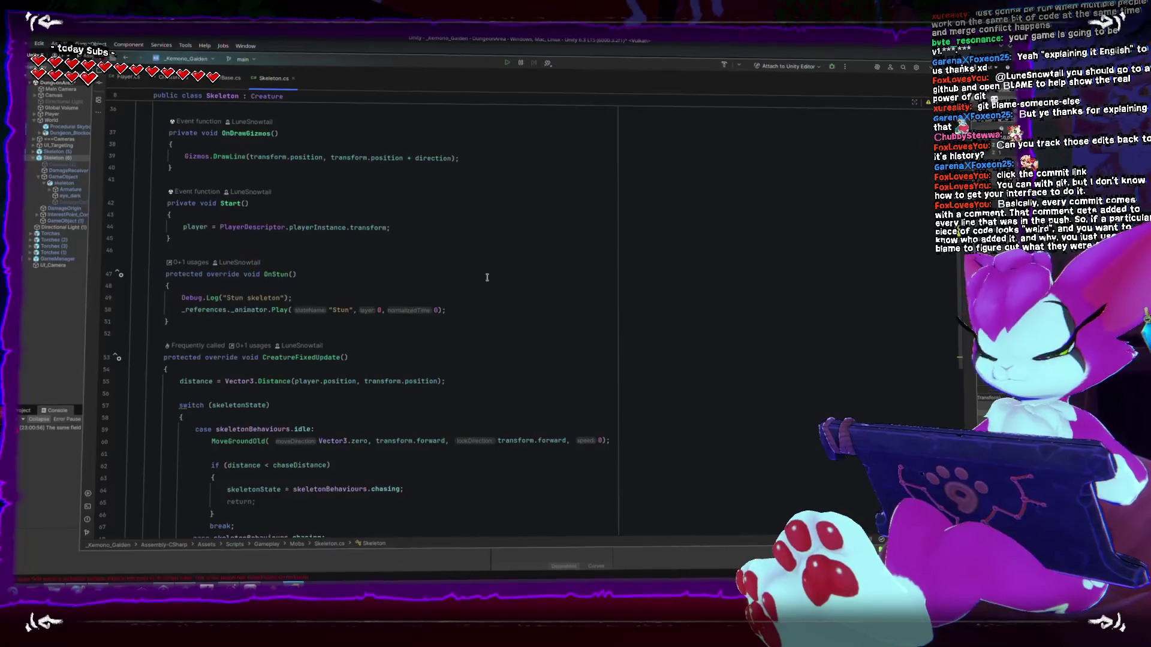
pyautogui.scroll(-8, 488, 279)
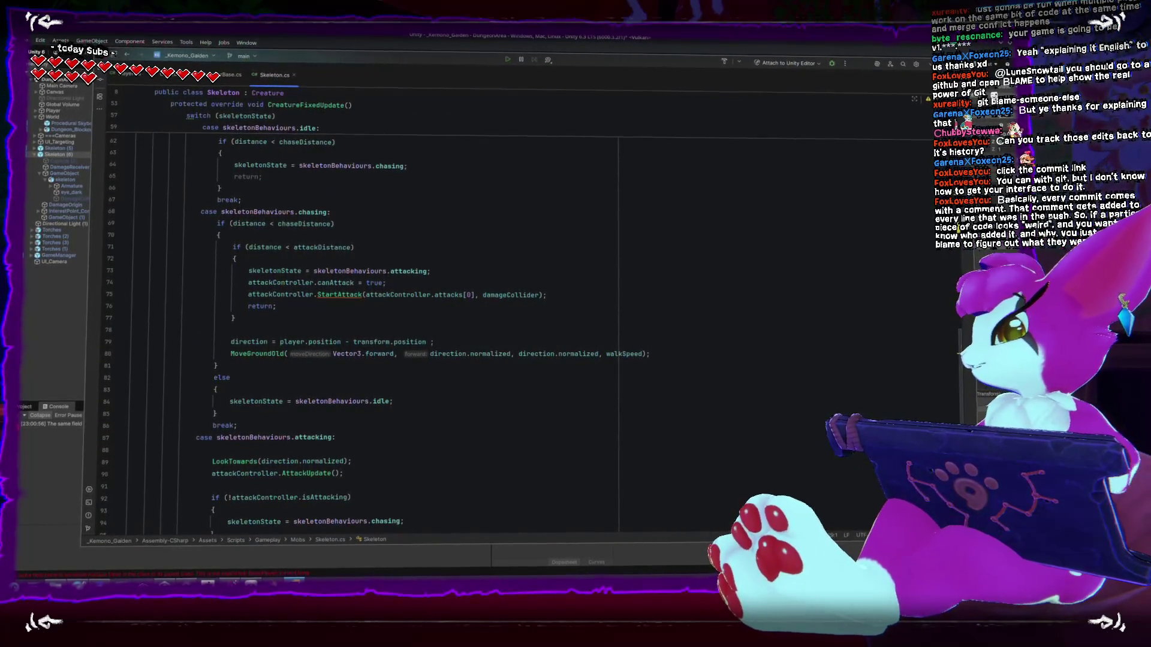
# - Bring Forgejo back, nudge the browser window up-left, and switch to Discord's twitch-chat channel
pyautogui.hotkey('alt', 'Tab')
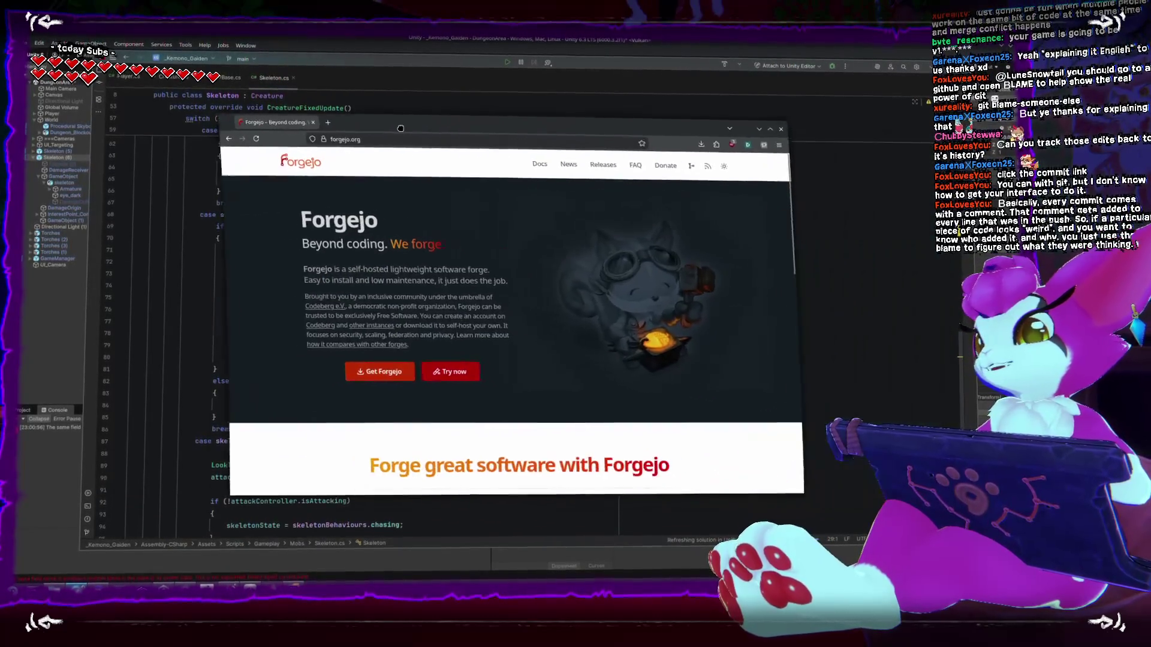
pyautogui.moveTo(400, 128); pyautogui.dragTo(383, 113)
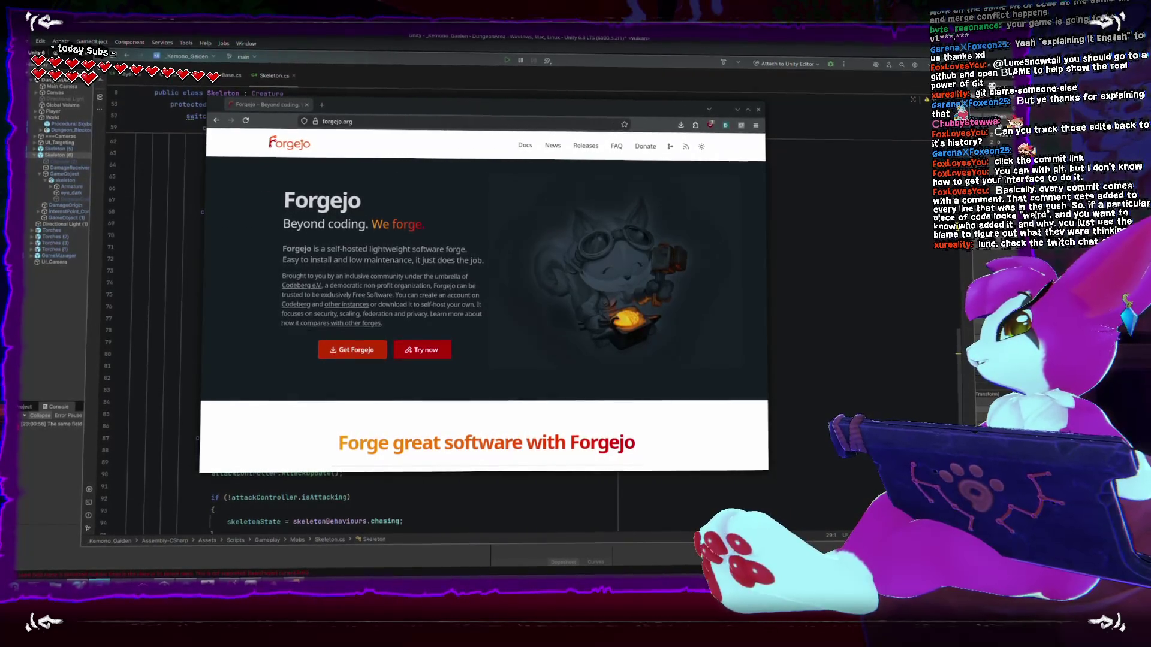
pyautogui.hotkey('alt', 'Tab')
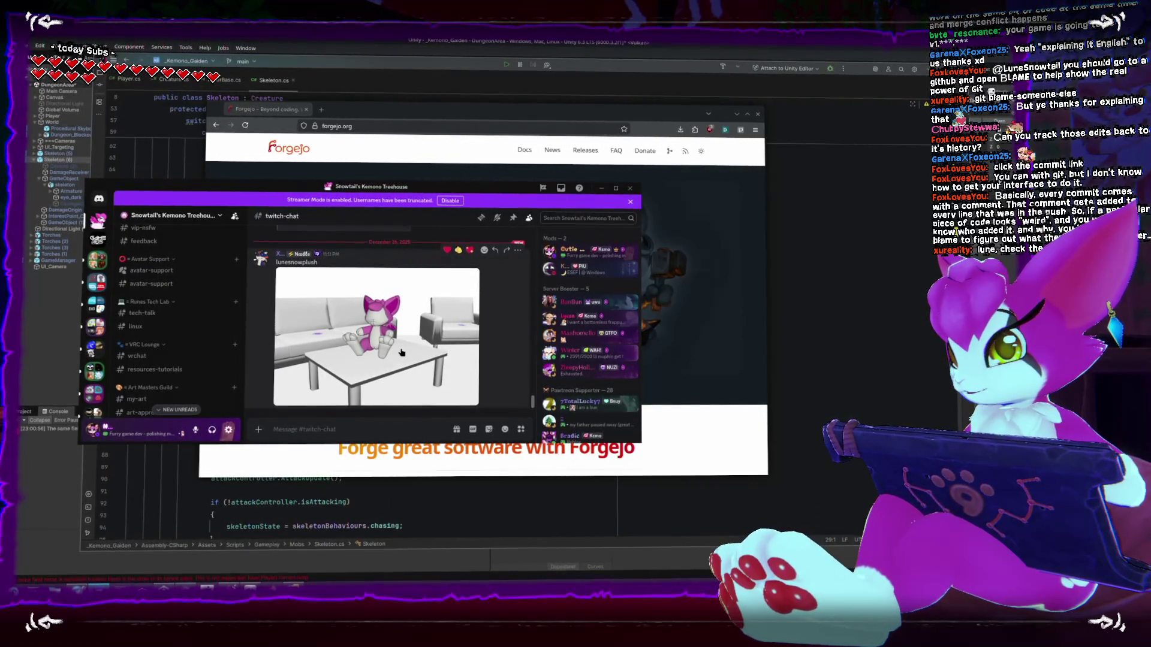
# - View the shared 3D avatar-on-sofa render full screen, then close it and return to Rider
pyautogui.click(402, 352)
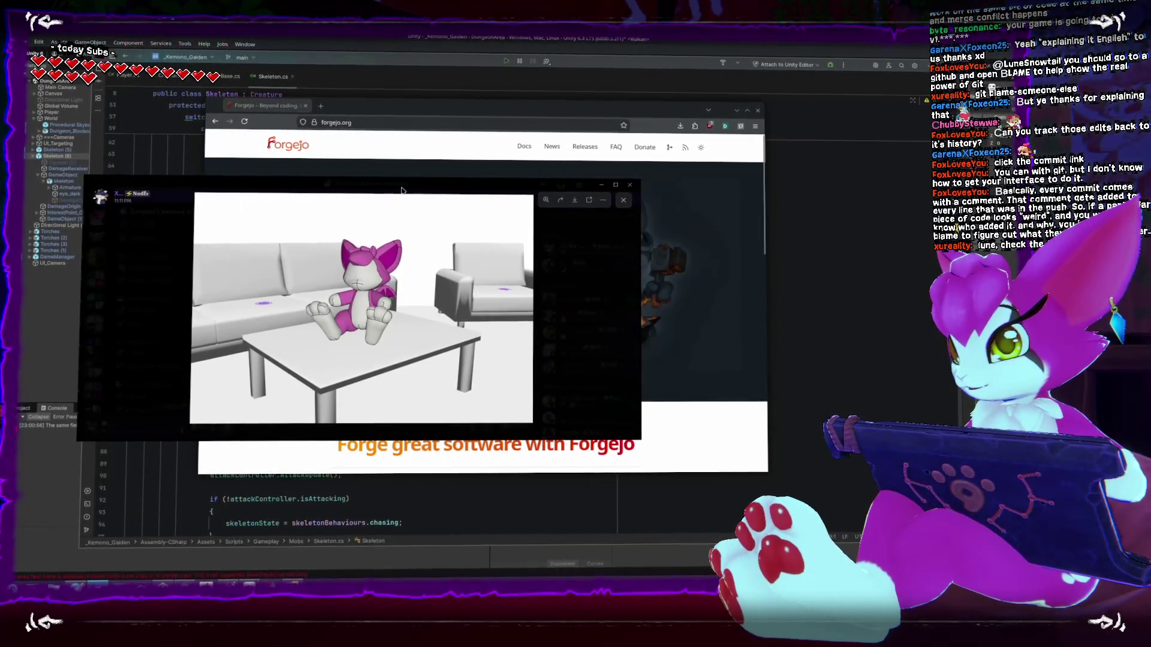
pyautogui.click(616, 186)
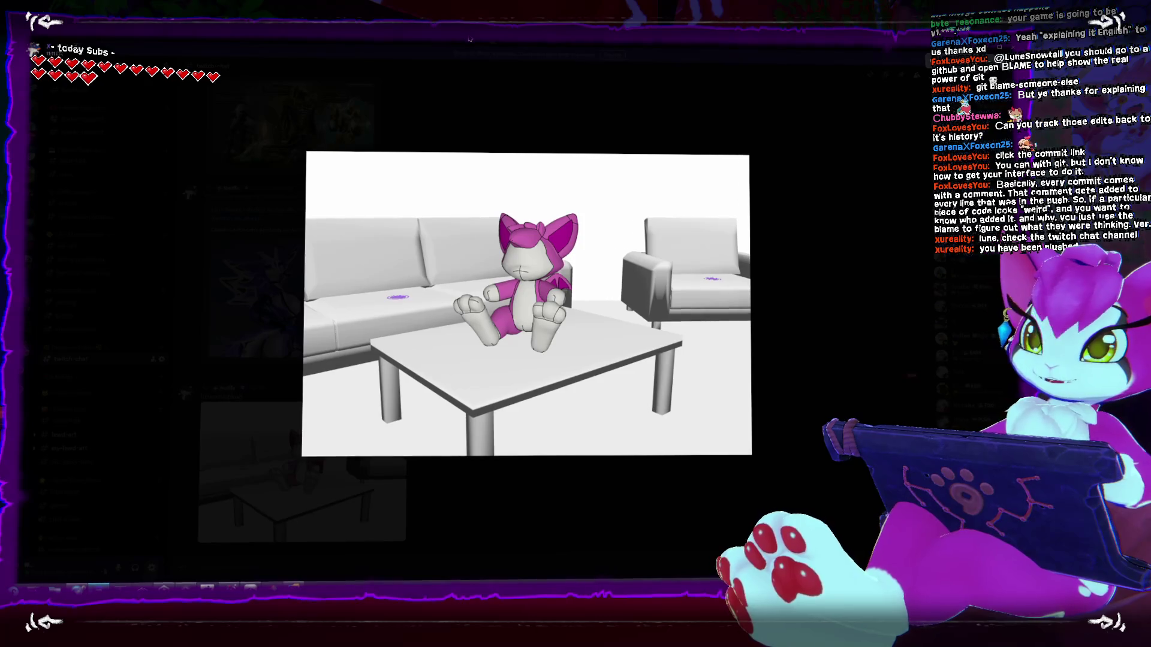
pyautogui.press('Escape')
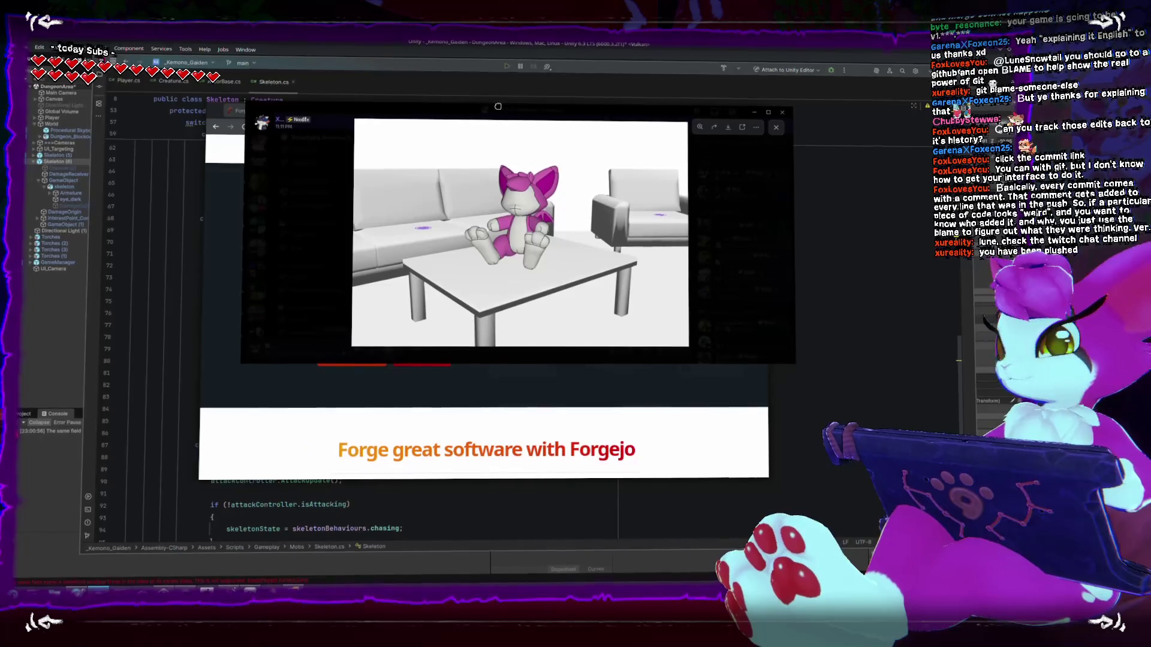
pyautogui.press('Escape')
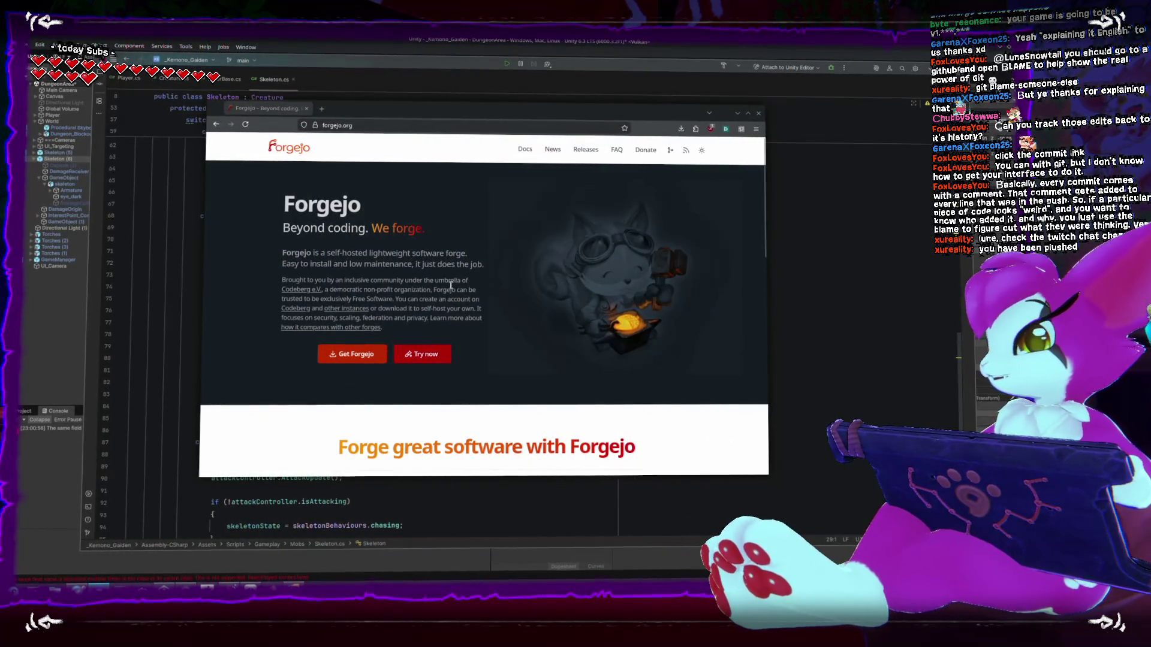
pyautogui.hotkey('ctrl', 'w')
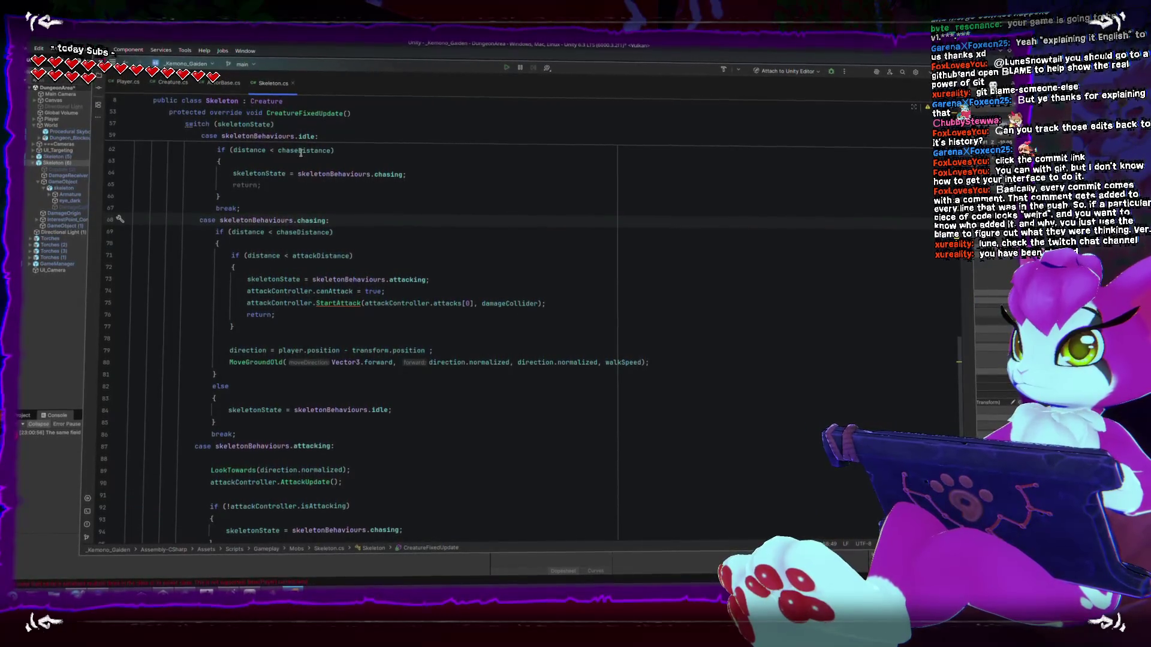
# - Add an empty public void MoveGround(Vector3 direction, float speed = 1) method above MoveGroundOld in ActorBase.cs
pyautogui.keyDown('ctrl'); pyautogui.click(249, 362); pyautogui.keyUp('ctrl')
pyautogui.scroll(4, 374, 270)
pyautogui.click(374, 270)
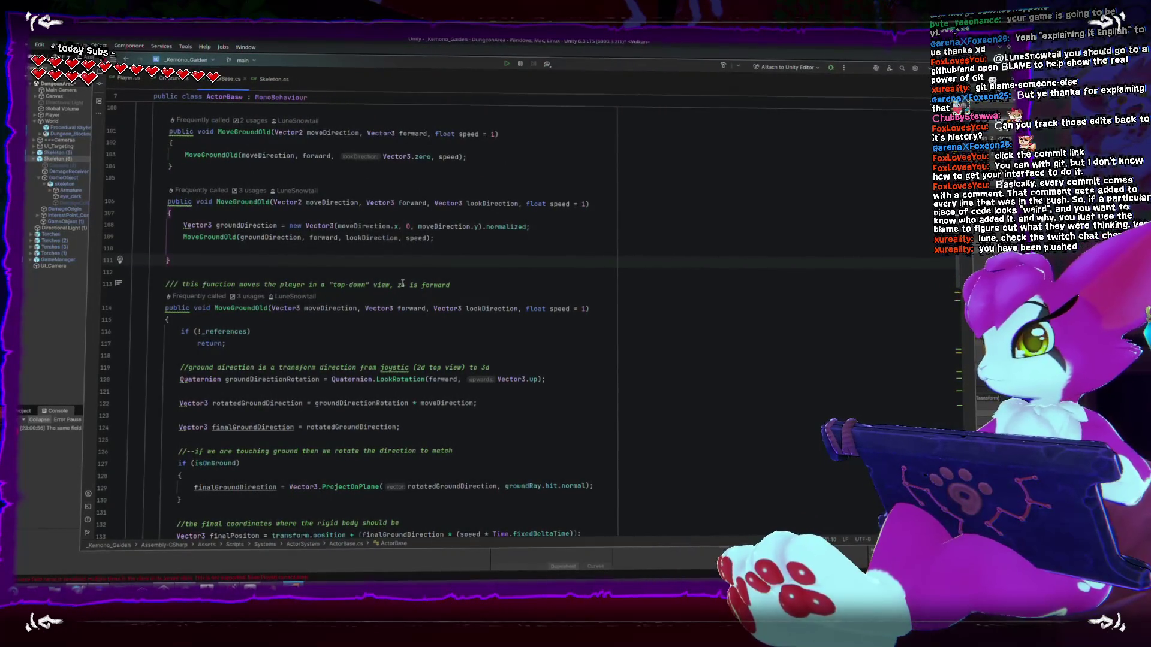
pyautogui.press('Return')
pyautogui.press('Return')
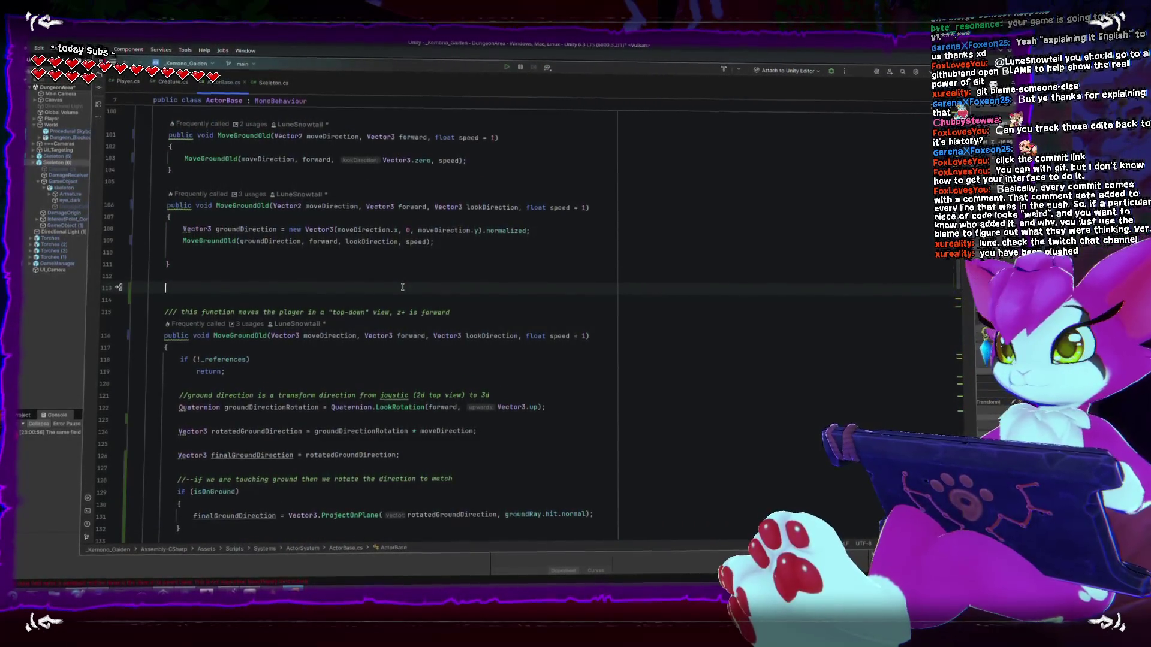
pyautogui.write('public void Move')
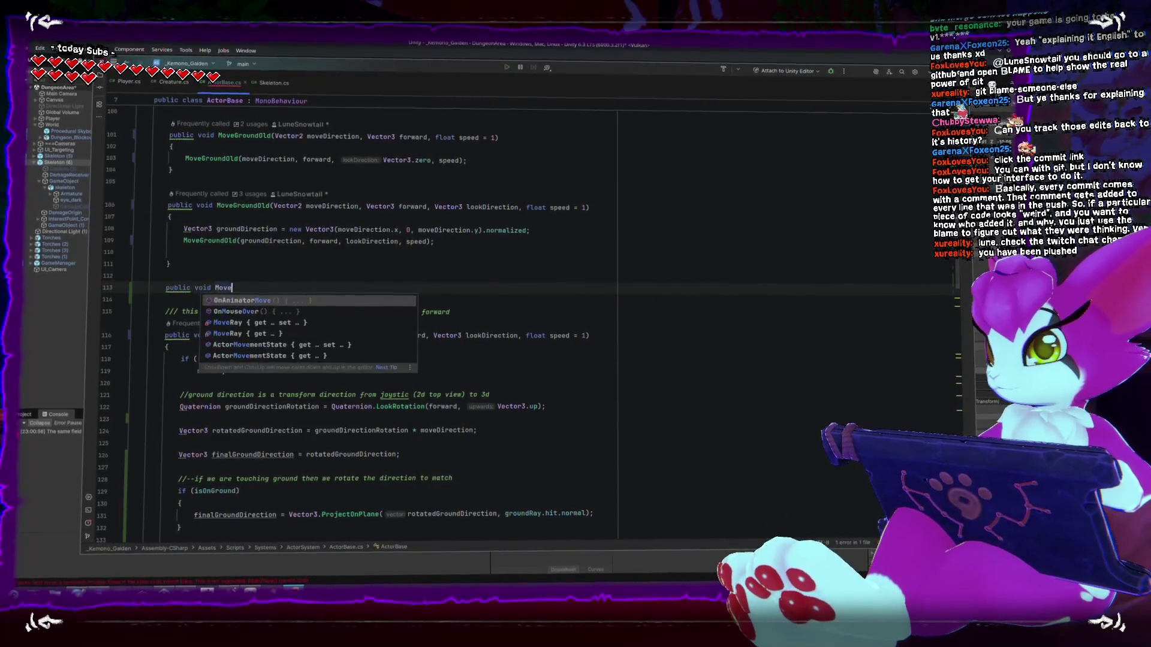
pyautogui.write('Ground(Vec')
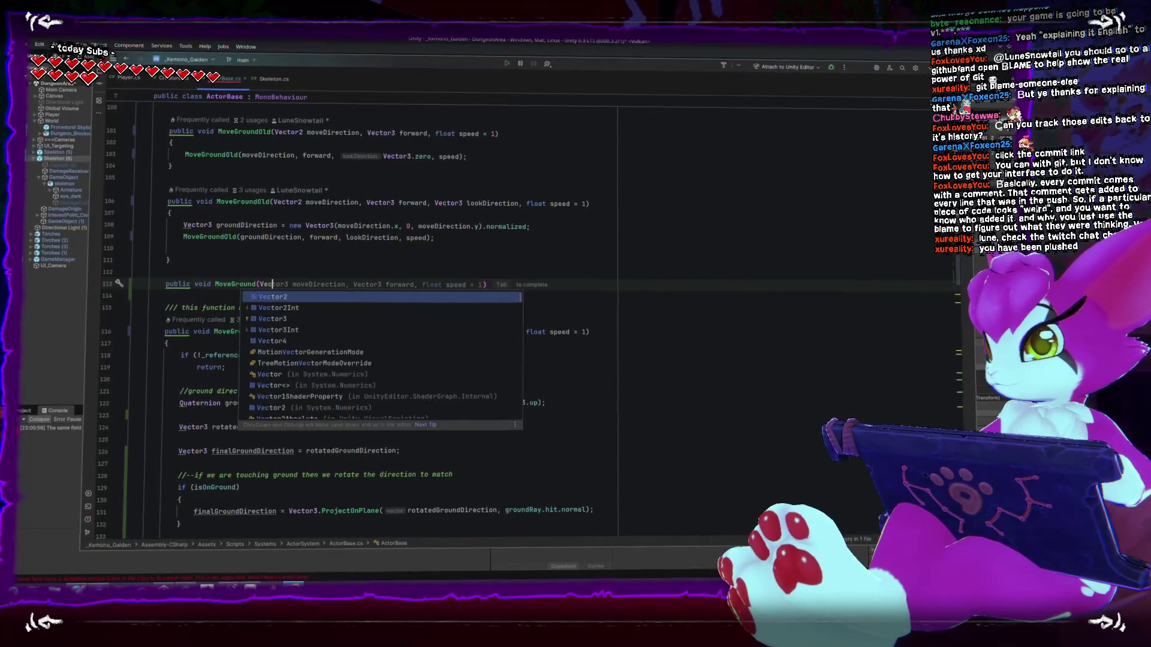
pyautogui.write('tor3 dir')
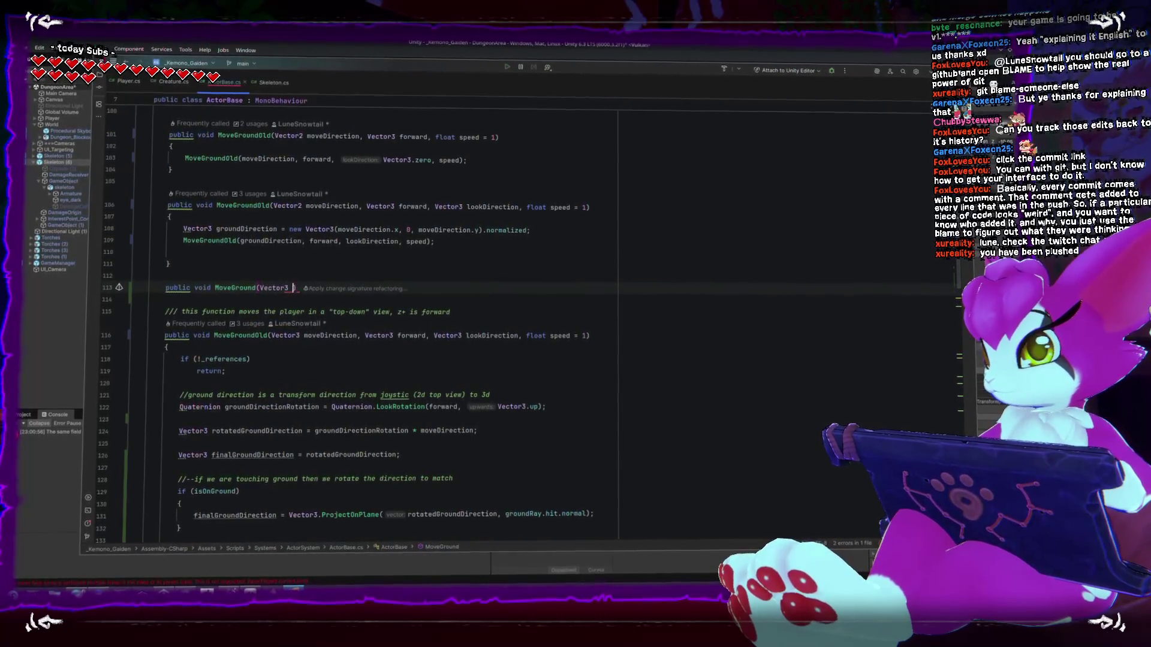
pyautogui.write('ection')
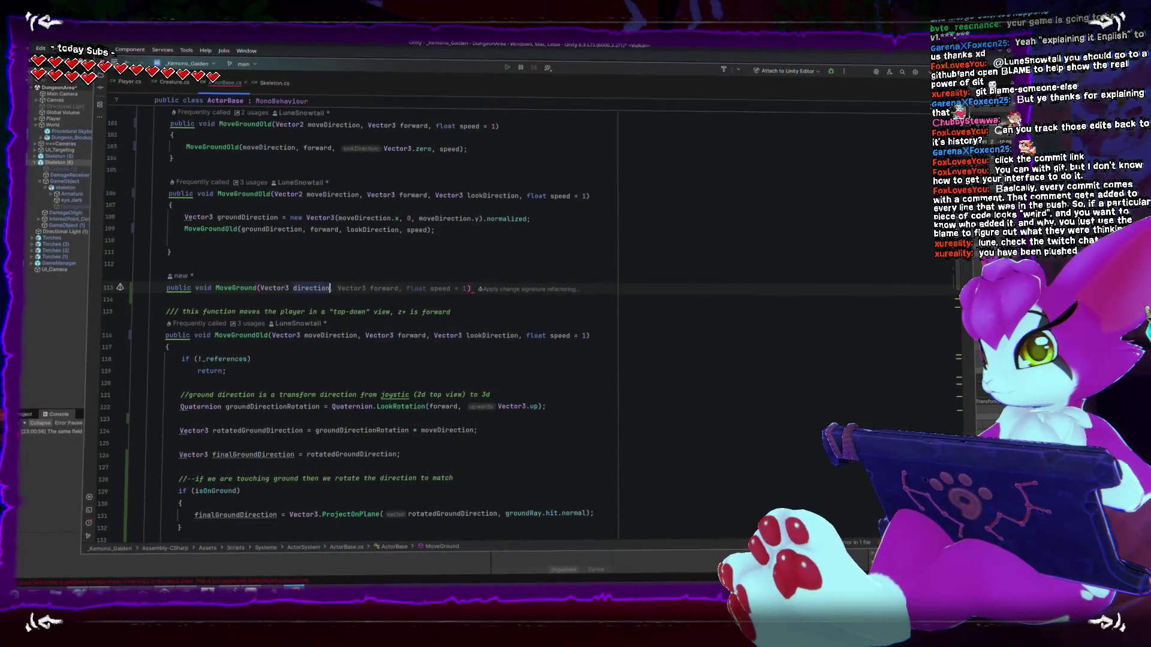
pyautogui.write(', float')
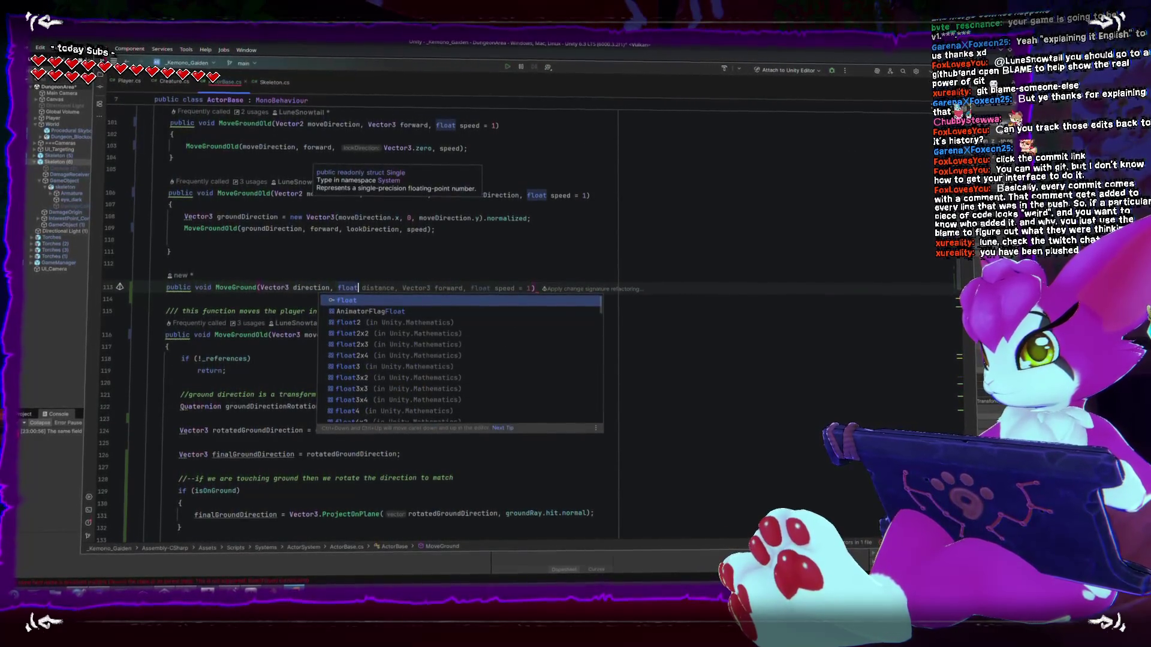
pyautogui.write(' speed')
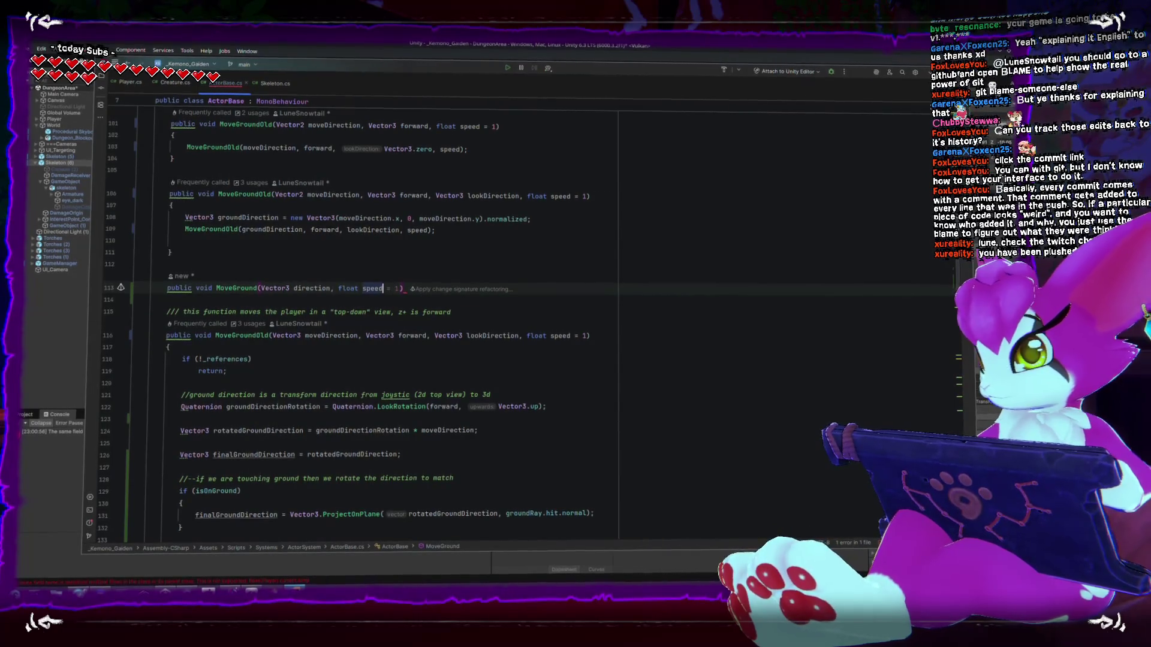
pyautogui.write(' = 1')
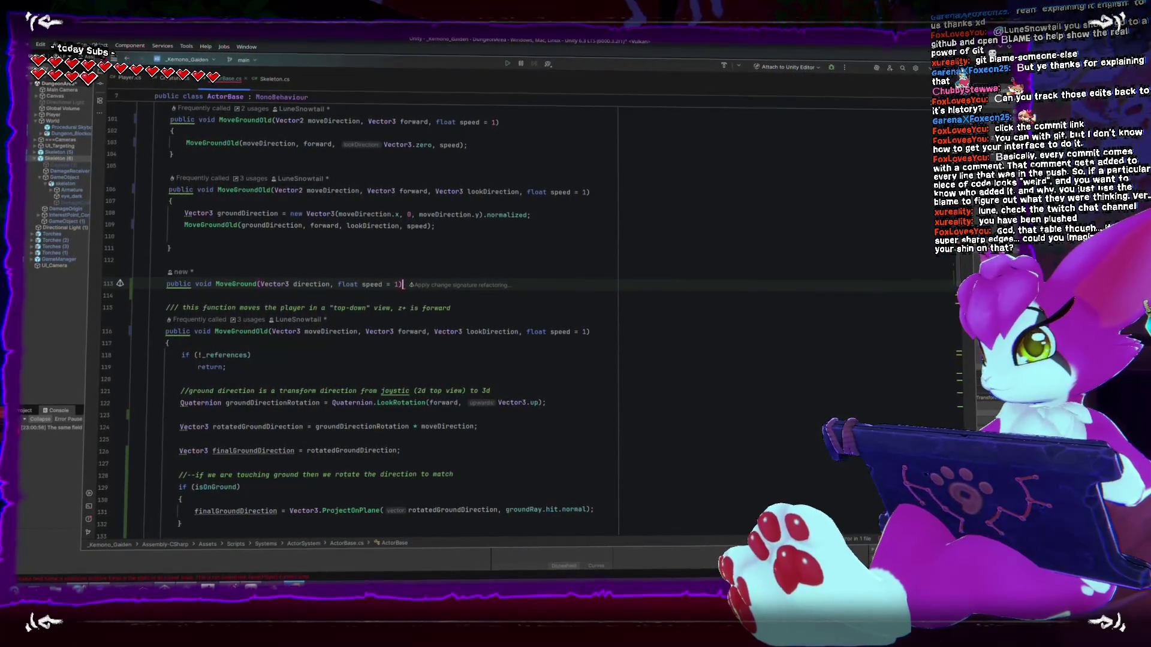
pyautogui.press('Return')
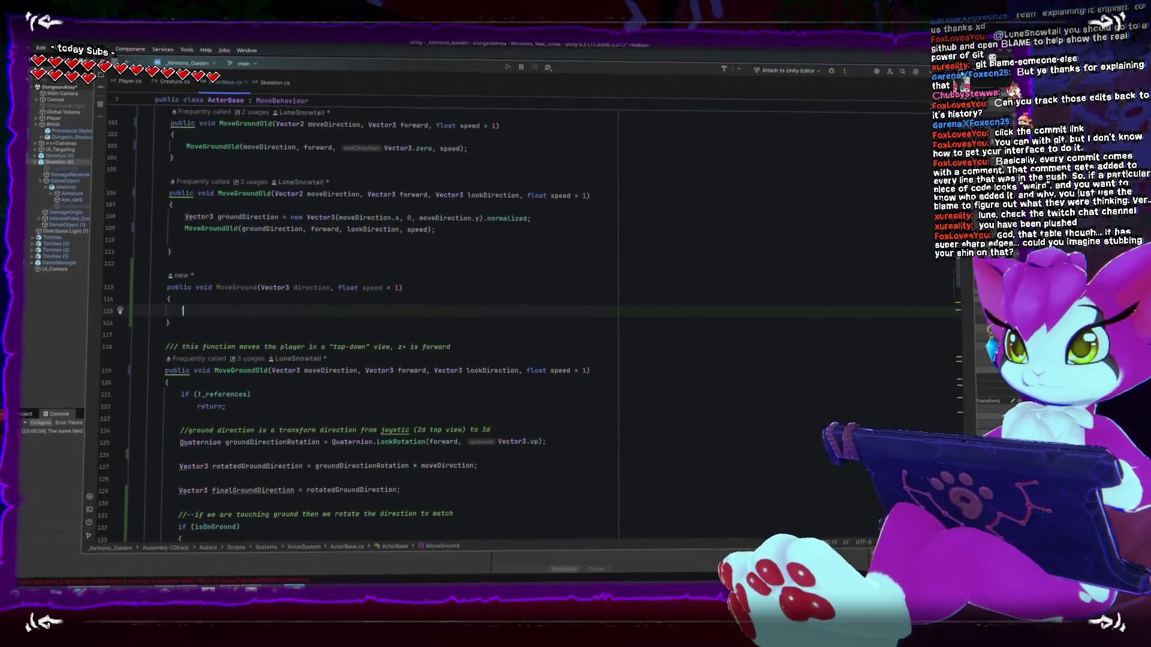